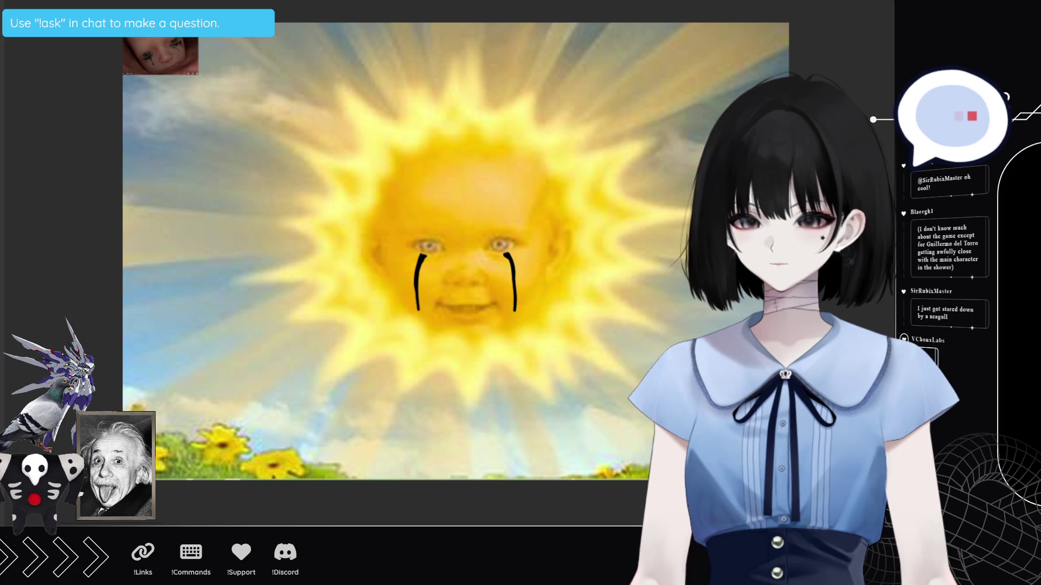
- Enlarge the crying-baby video overlay and fix it over the sun scene's upper-left area
left_click(160, 56)
mouse_move(199, 54)
left_mouse_down()
mouse_move(244, 42)
mouse_move(390, 44)
left_mouse_up()
mouse_move(354, 86)
left_mouse_down()
mouse_move(305, 217)
mouse_move(309, 195)
left_mouse_up()
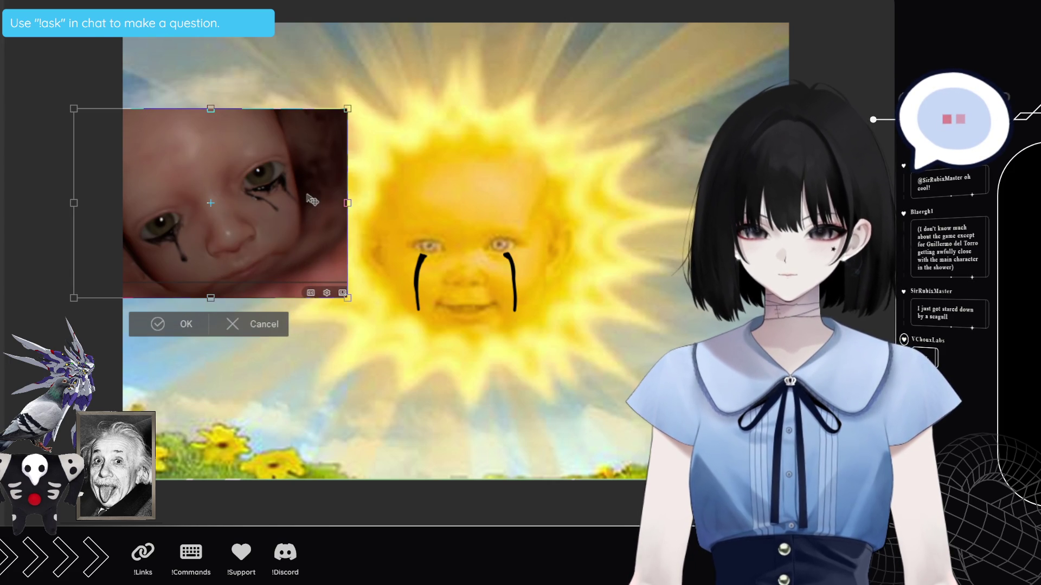
left_click(169, 320)
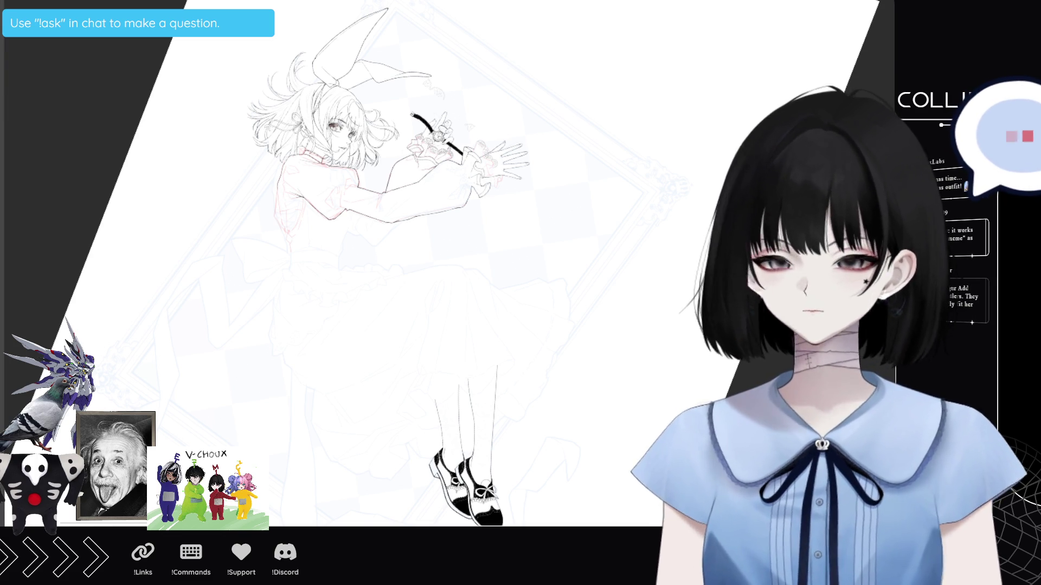
- Scroll the canvas until the girl's bodice and upper skirt fill the view
scroll(325, 244, "up", 3)
scroll(219, 6, "up", 2)
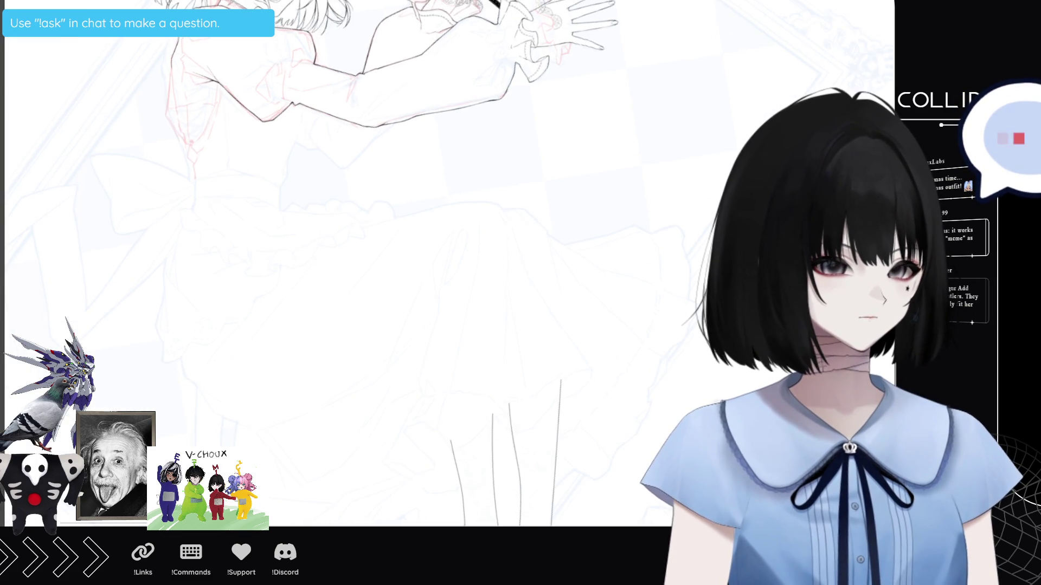
scroll(353, 217, "up", 5)
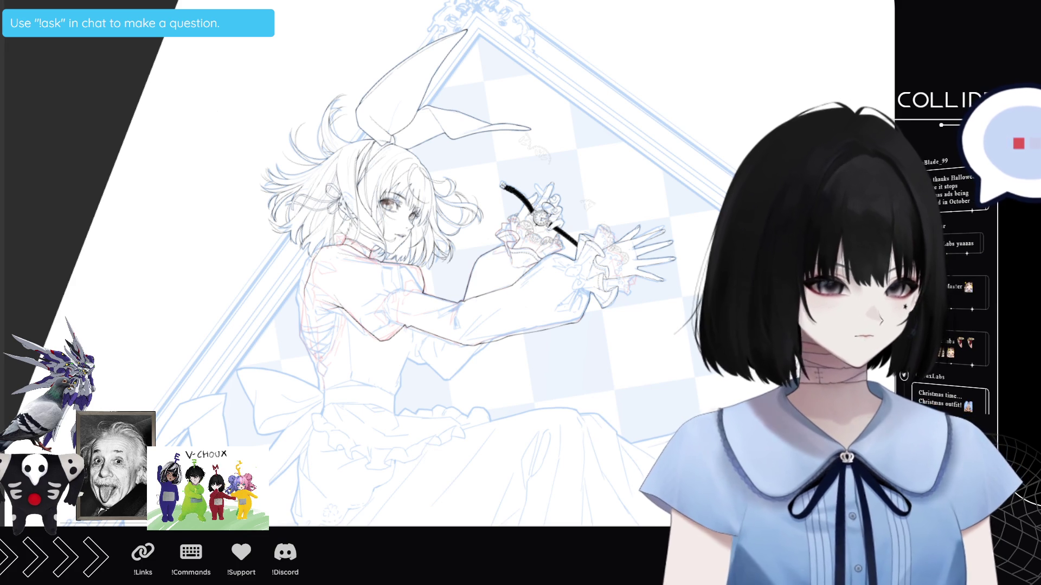
scroll(378, 264, "down", 5)
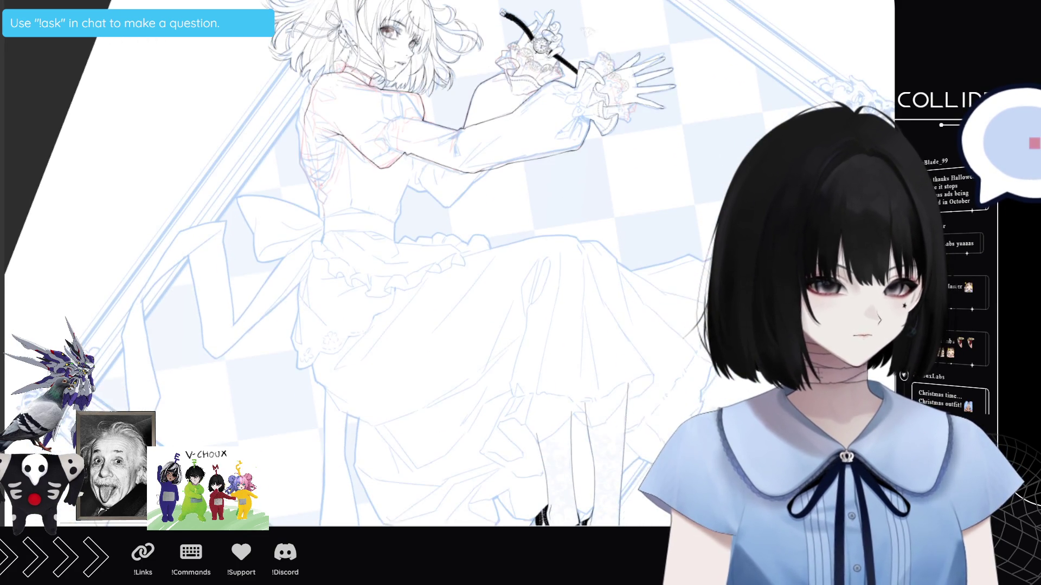
scroll(378, 263, "down", 1)
scroll(449, 263, "down", 1)
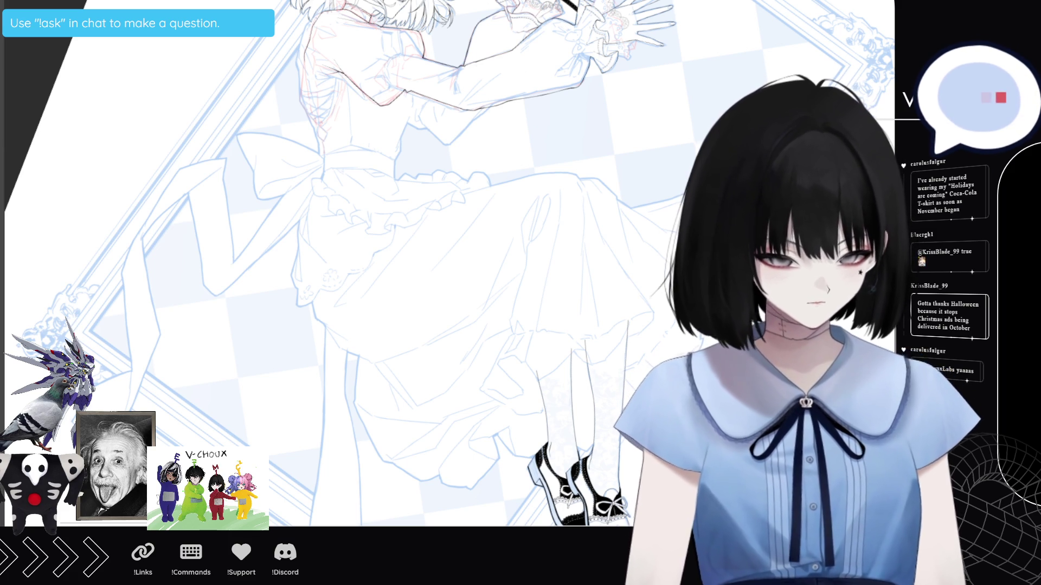
scroll(410, 112, "down", 3)
scroll(410, 112, "up", 5)
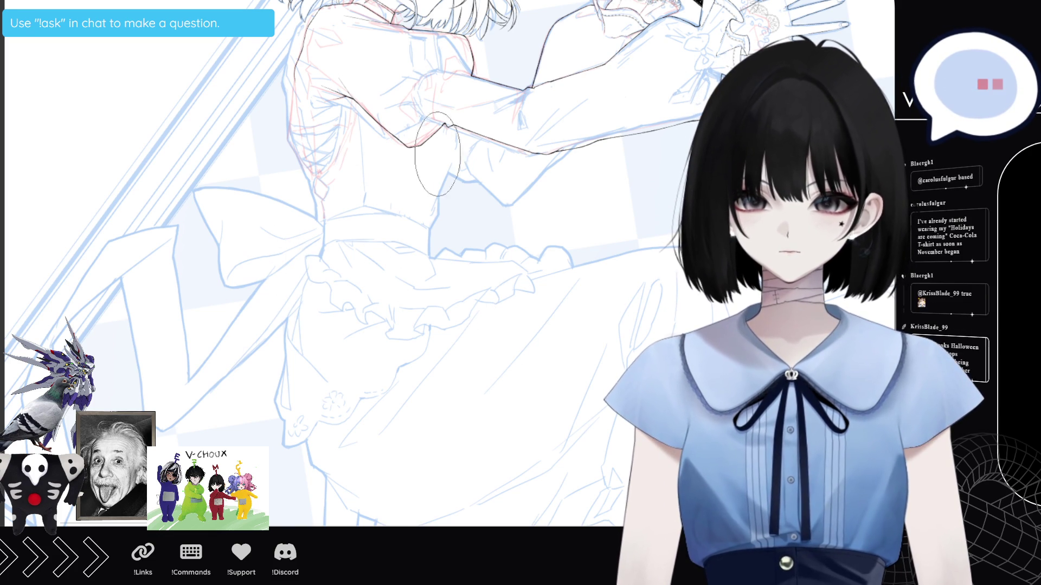
- Zoom out to the whole figure, reset the view rotation, and scroll across the canvas
left_click_drag(394, 133, 330, 232)
key("ctrl+0")
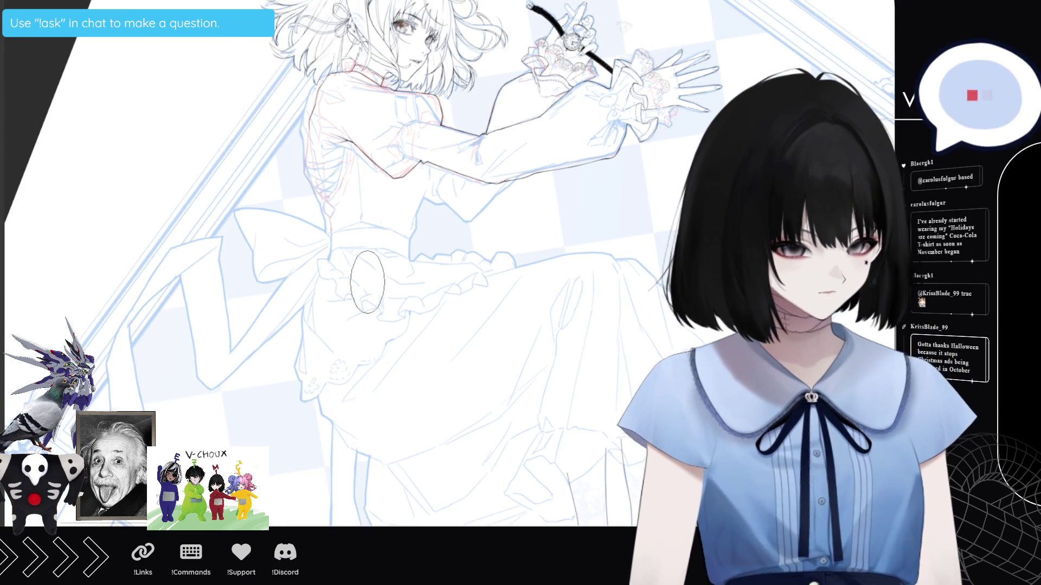
key("minus")
key("asciicircum")
scroll(321, 157, "up", 2)
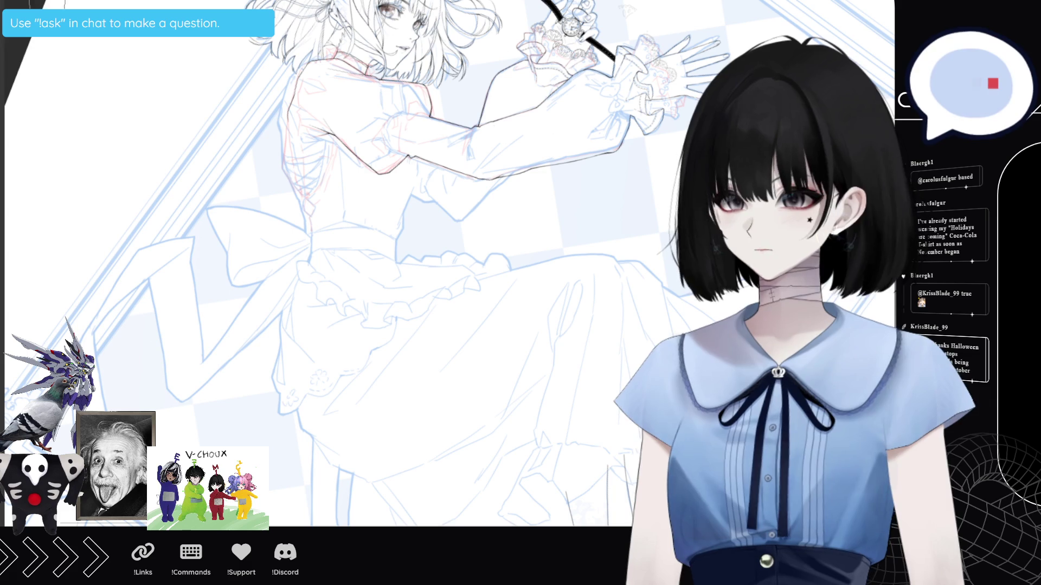
scroll(5, 49, "right", 3)
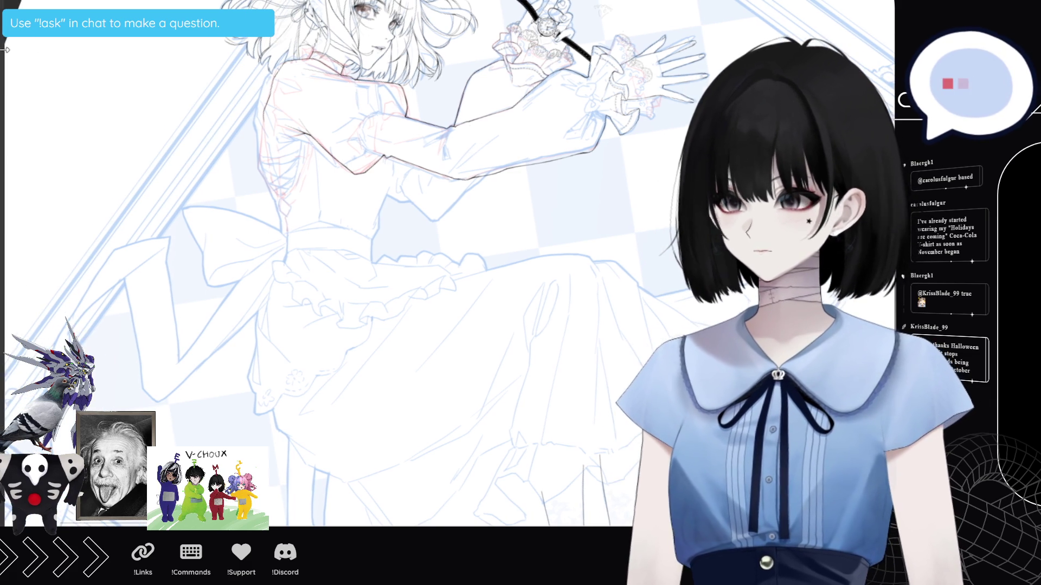
scroll(5, 49, "right", 5)
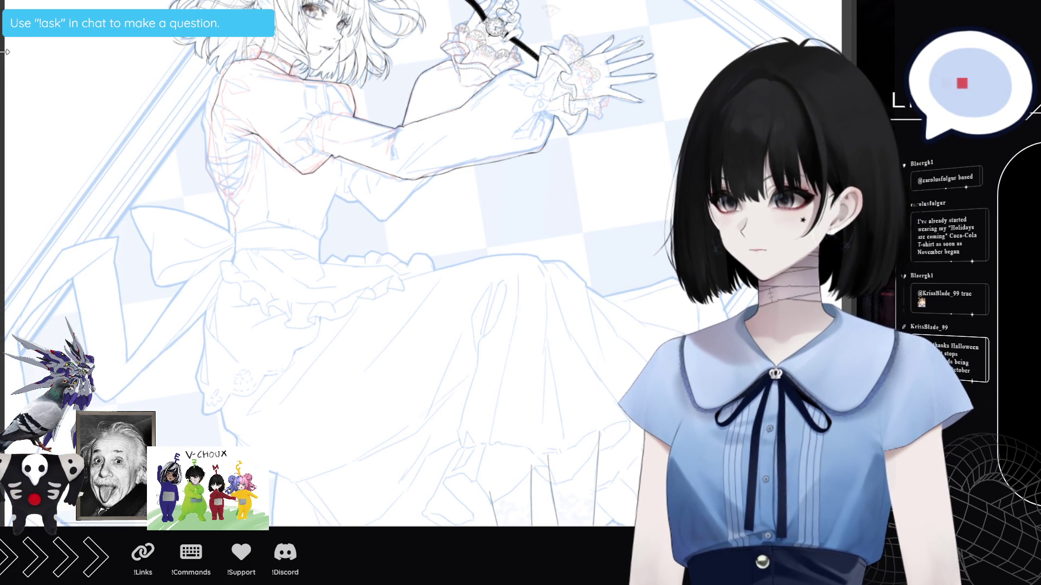
scroll(355, 266, "down", 1)
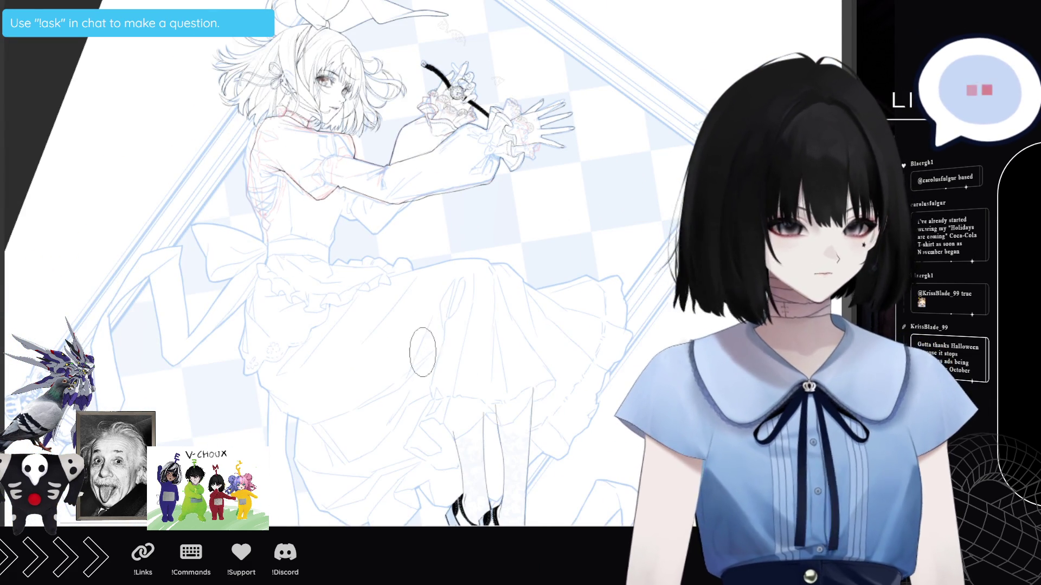
scroll(301, 435, "up", 1)
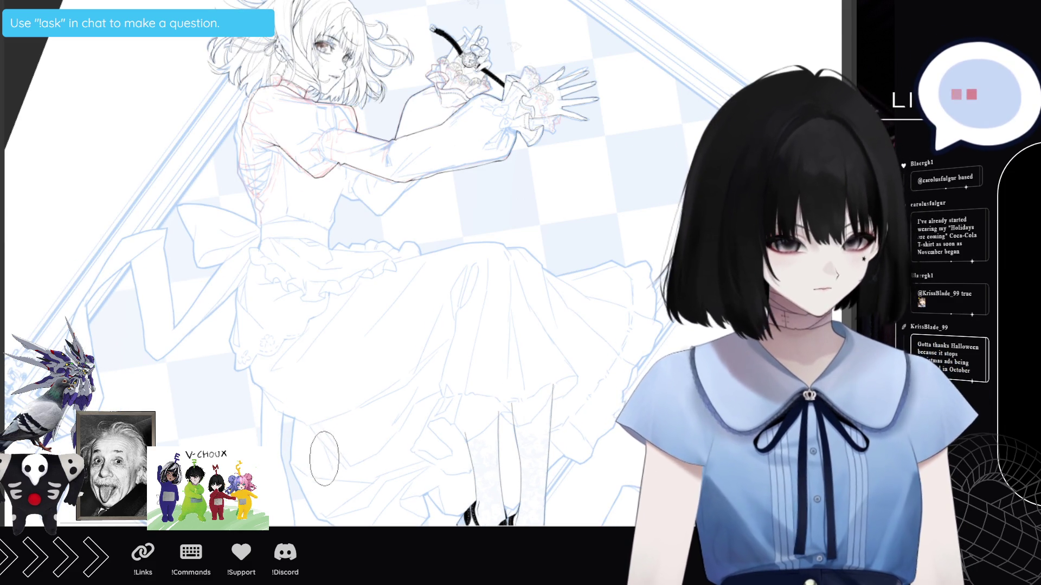
scroll(270, 275, "up", 1)
scroll(270, 275, "up", 2)
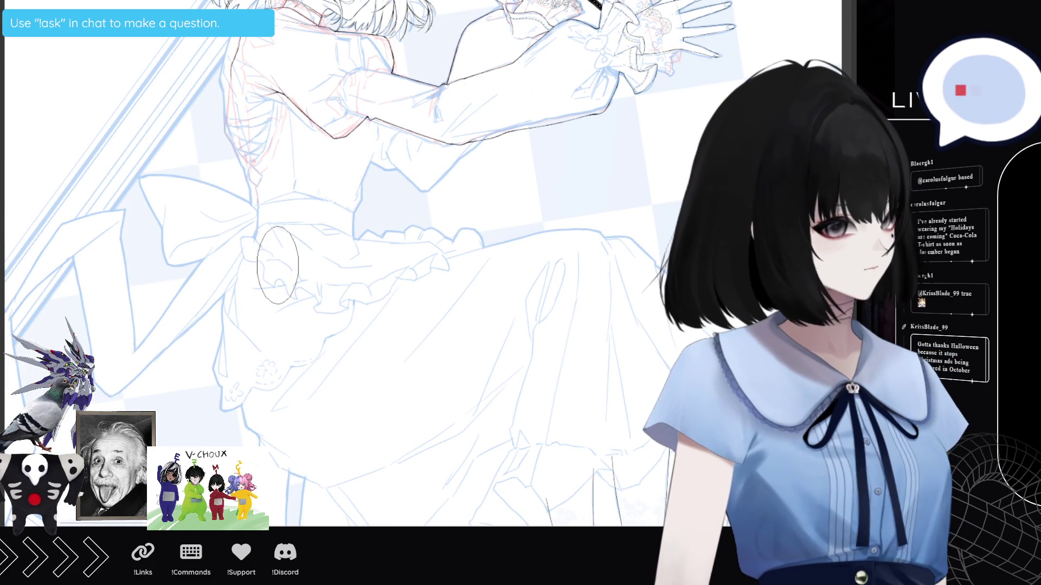
scroll(655, 17, "up", 3)
scroll(656, 17, "up", 1)
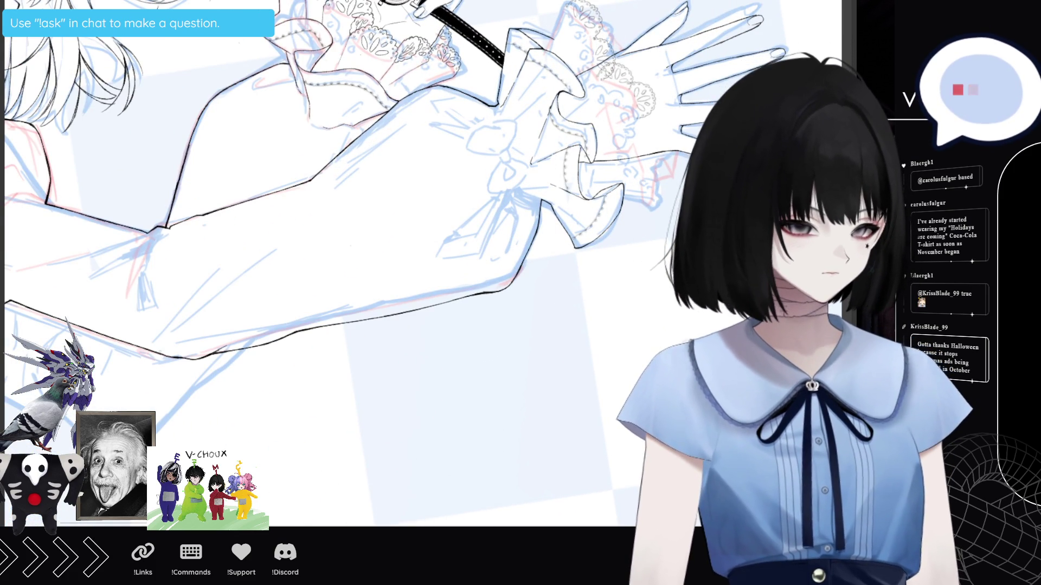
- Rotate the view so the hand points upward and zoom onto the raised hand and cuff
mouse_move(542, 261)
left_mouse_down()
mouse_move(530, 199)
mouse_move(495, 145)
mouse_move(442, 110)
mouse_move(380, 98)
left_mouse_up()
scroll(163, 363, "up", 1)
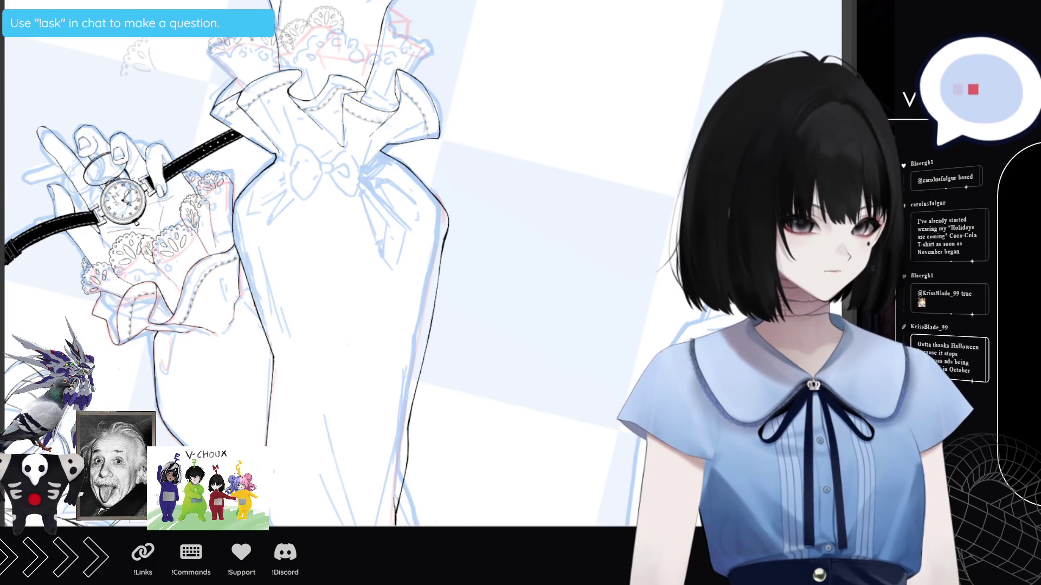
scroll(238, 54, "up", 1)
scroll(238, 54, "up", 2)
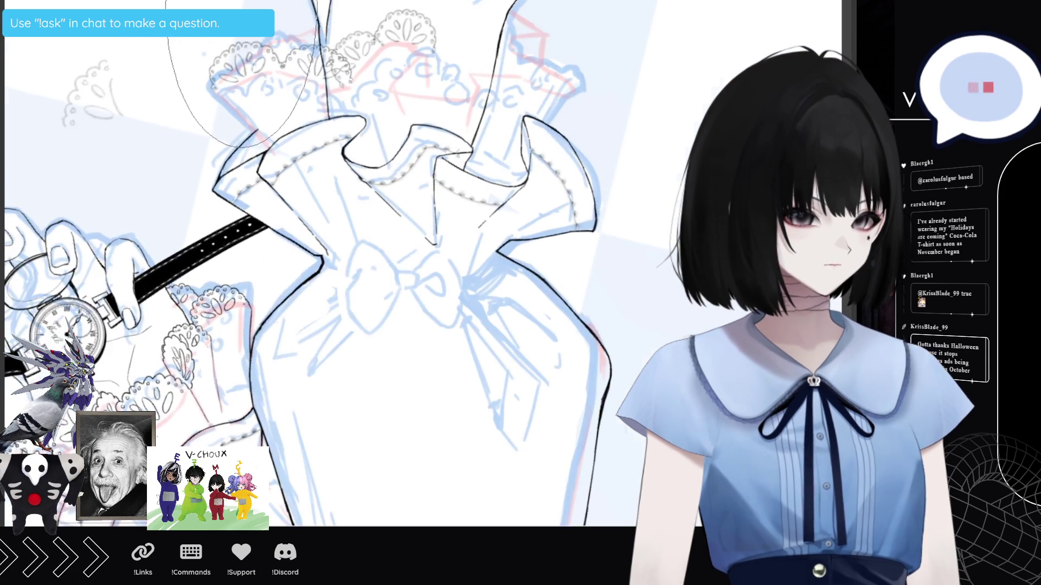
scroll(532, 247, "up", 1)
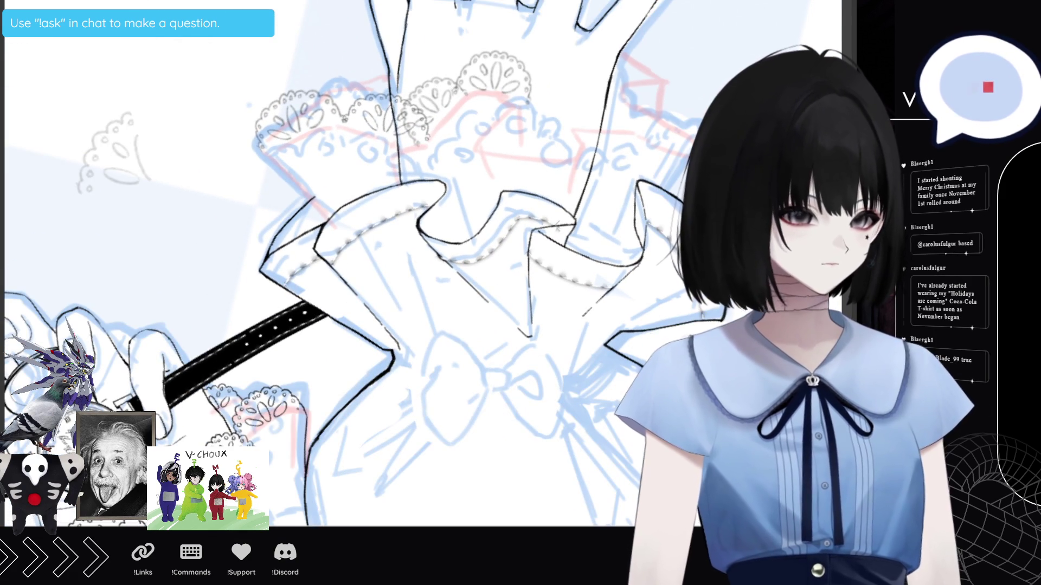
scroll(347, 263, "up", 3)
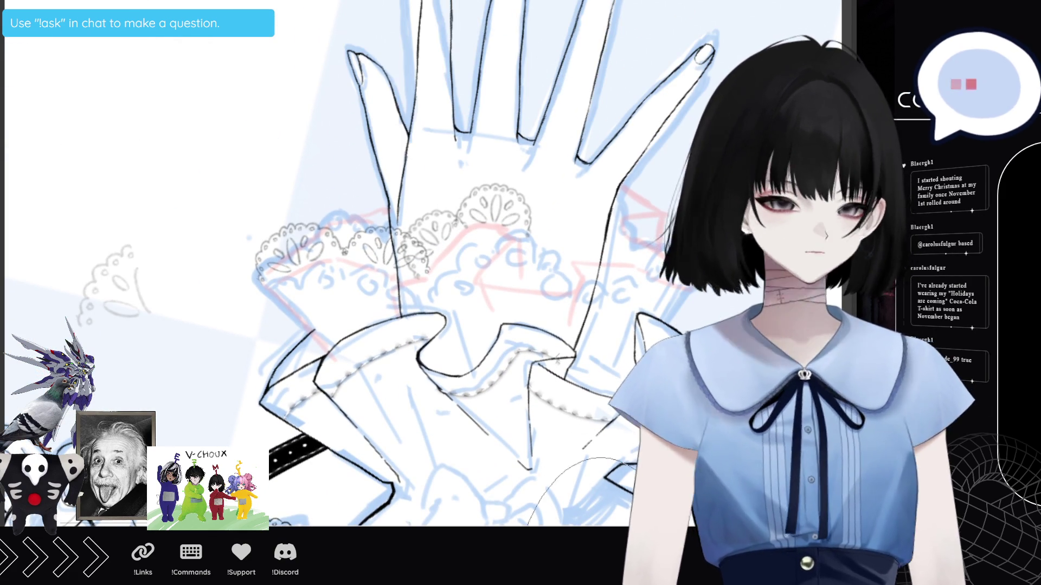
left_click_drag(324, 295, 200, 279)
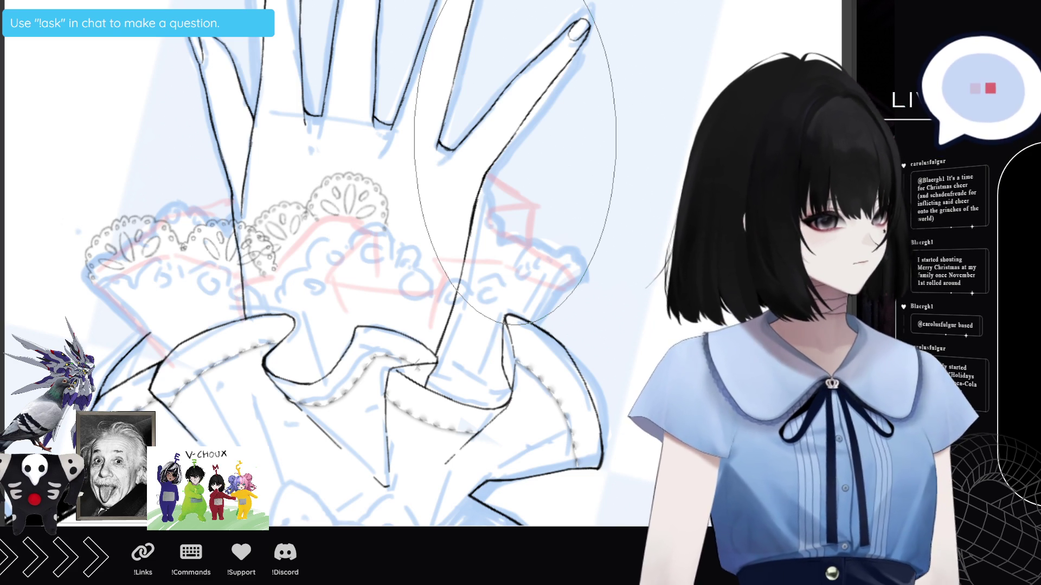
- Undo the ellipse over the hand, then move the lace scallop down-left and tilt it clockwise
key("ctrl+d")
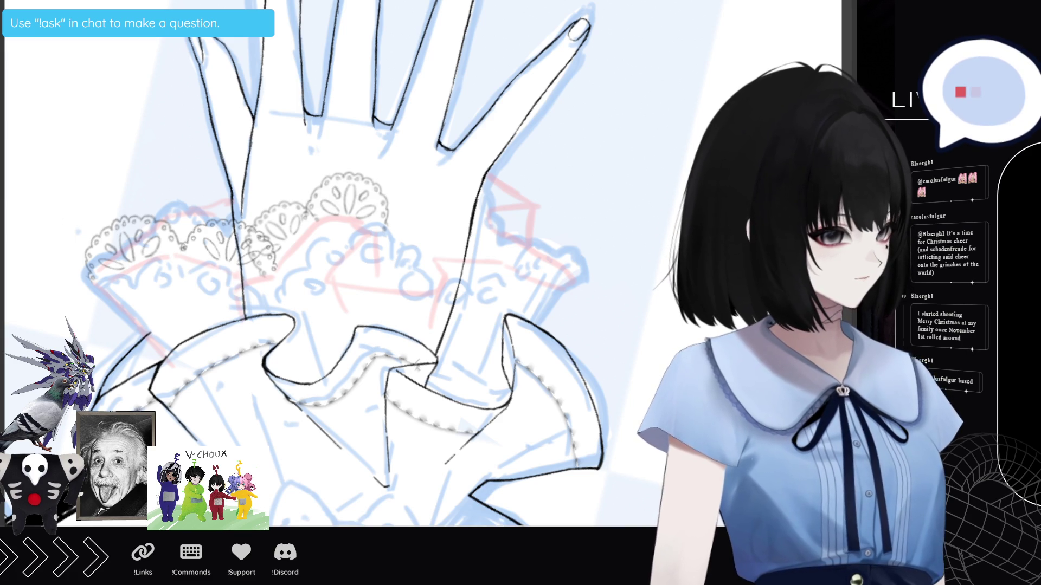
key("ctrl+t")
mouse_move(370, 192)
left_mouse_down()
mouse_move(371, 217)
mouse_move(276, 259)
mouse_move(257, 282)
left_mouse_up()
mouse_move(297, 232)
left_mouse_down()
mouse_move(308, 246)
mouse_move(259, 275)
left_mouse_up()
left_click(199, 390)
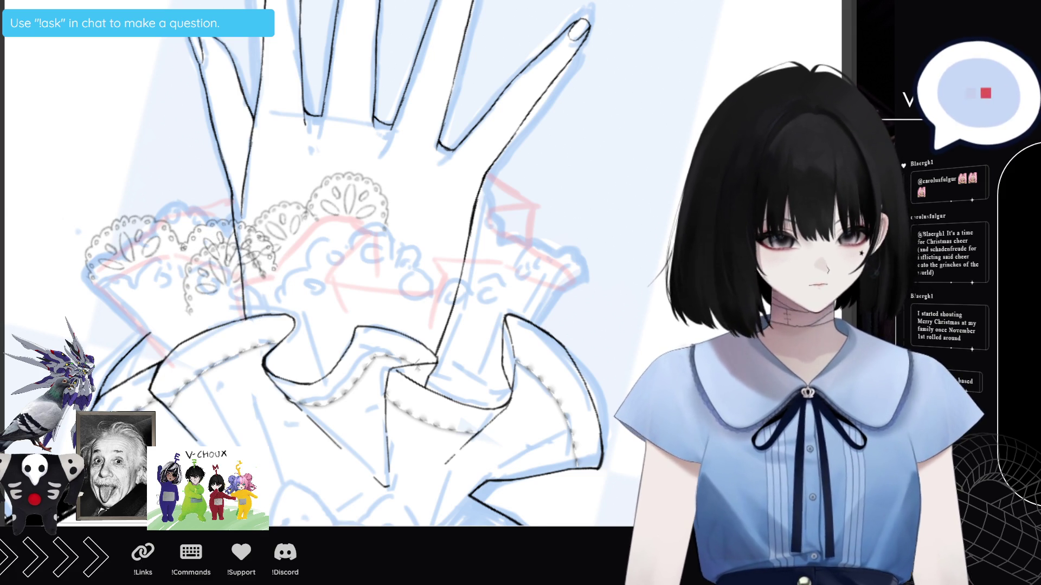
- Mesh-warp the first lace scallop so its edges curve along the cuff
key("ctrl+t")
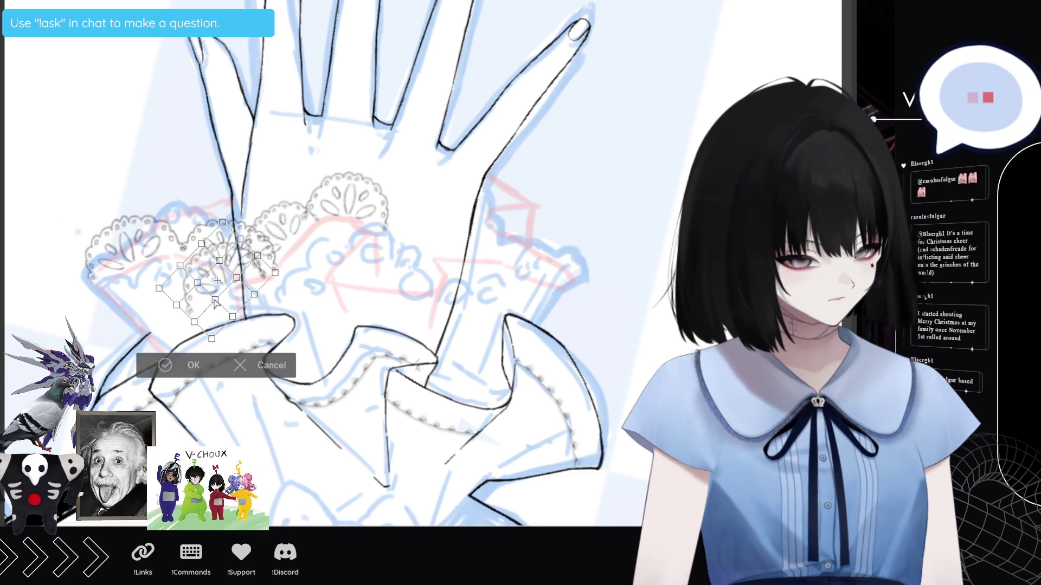
left_click_drag(219, 315, 176, 271)
left_click_drag(179, 265, 195, 243)
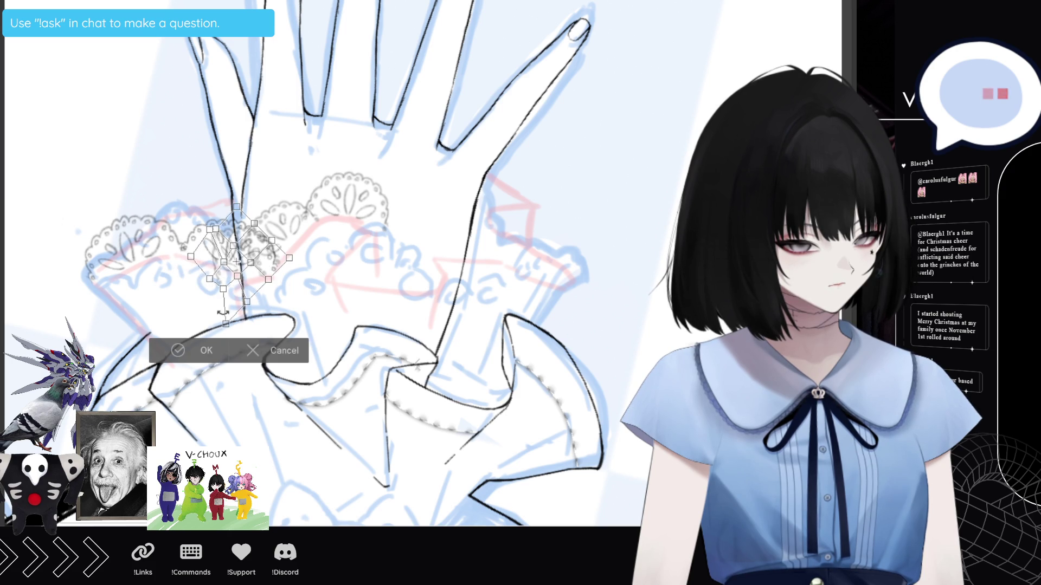
mouse_move(245, 291)
left_mouse_down()
mouse_move(234, 291)
mouse_move(244, 290)
left_mouse_up()
mouse_move(301, 245)
left_mouse_down()
mouse_move(270, 247)
mouse_move(234, 290)
mouse_move(228, 252)
mouse_move(223, 267)
left_mouse_up()
mouse_move(209, 305)
left_mouse_down()
mouse_move(226, 295)
mouse_move(184, 270)
mouse_move(195, 239)
mouse_move(234, 207)
left_mouse_up()
mouse_move(254, 253)
left_mouse_down()
mouse_move(269, 274)
mouse_move(226, 294)
mouse_move(241, 284)
mouse_move(220, 280)
left_mouse_up()
left_click(226, 293)
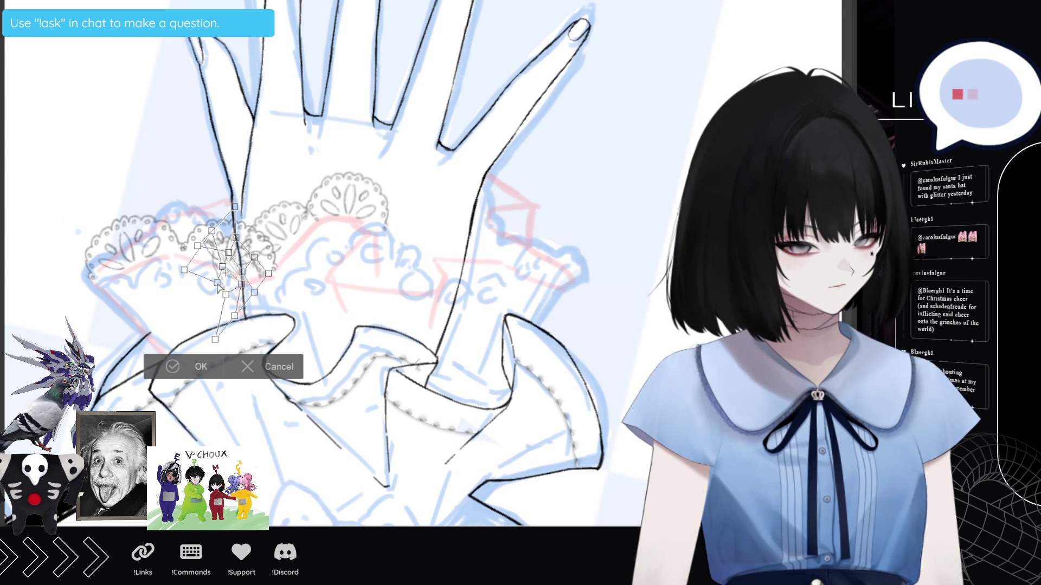
mouse_move(234, 315)
left_mouse_down()
mouse_move(247, 309)
mouse_move(239, 324)
mouse_move(245, 284)
mouse_move(263, 291)
mouse_move(273, 271)
left_mouse_up()
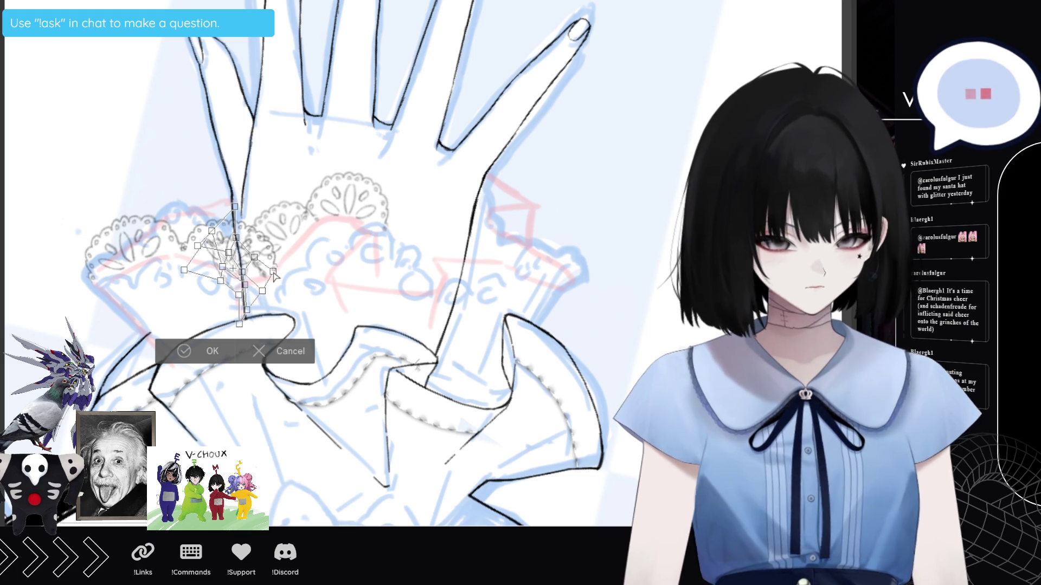
left_click(215, 350)
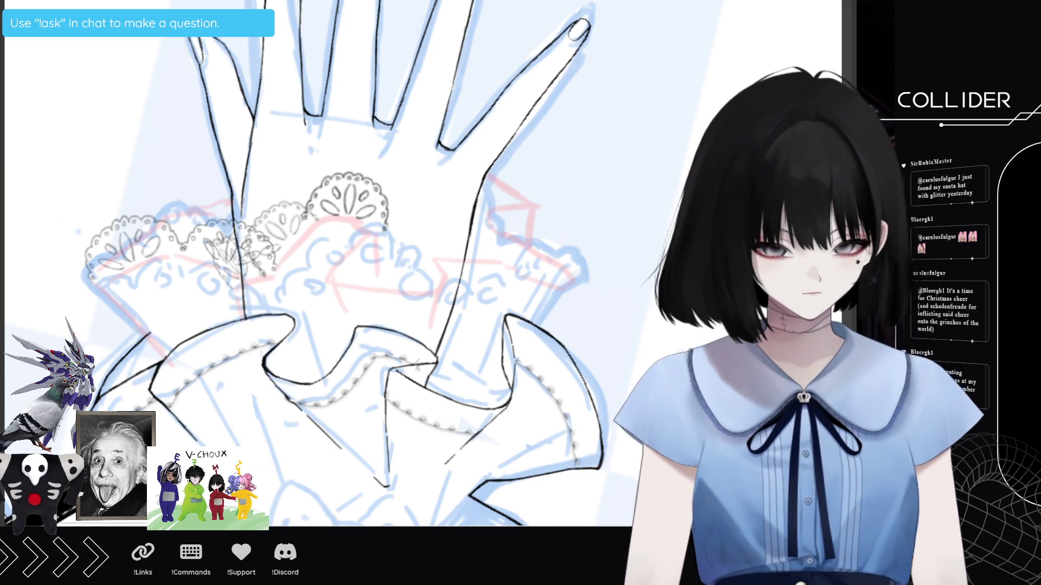
- Turn the next lace motif upright, move it down, and pull its right corner inward
key("ctrl+t")
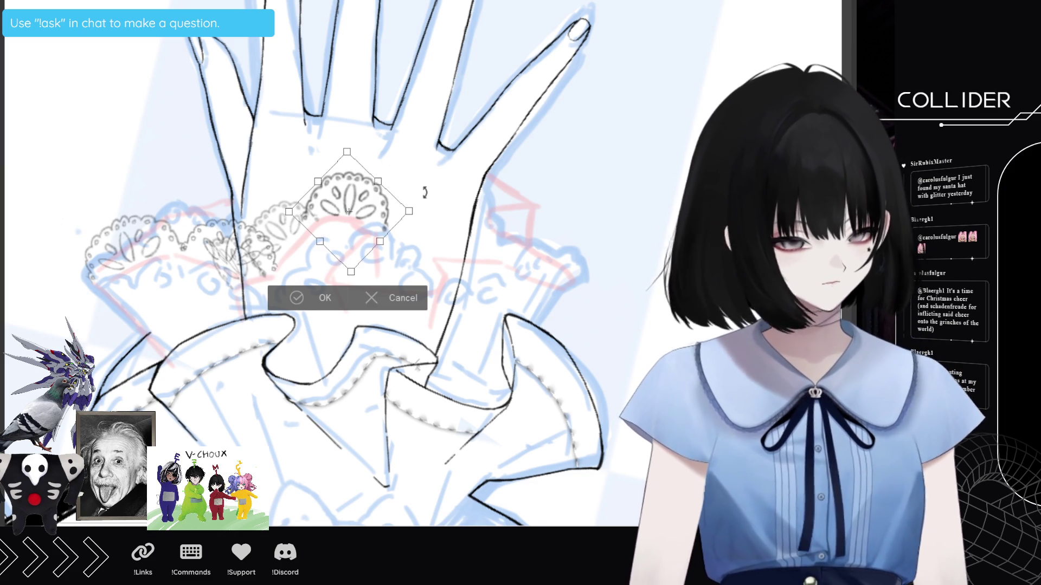
left_click_drag(423, 190, 406, 143)
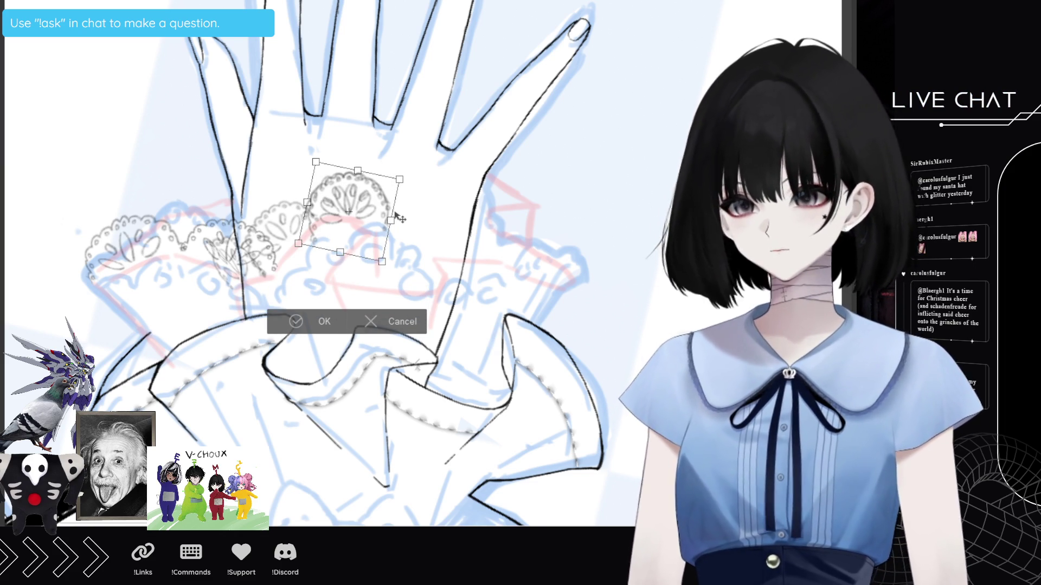
mouse_move(396, 201)
left_mouse_down()
mouse_move(404, 213)
mouse_move(409, 205)
mouse_move(385, 218)
left_mouse_up()
key("Return")
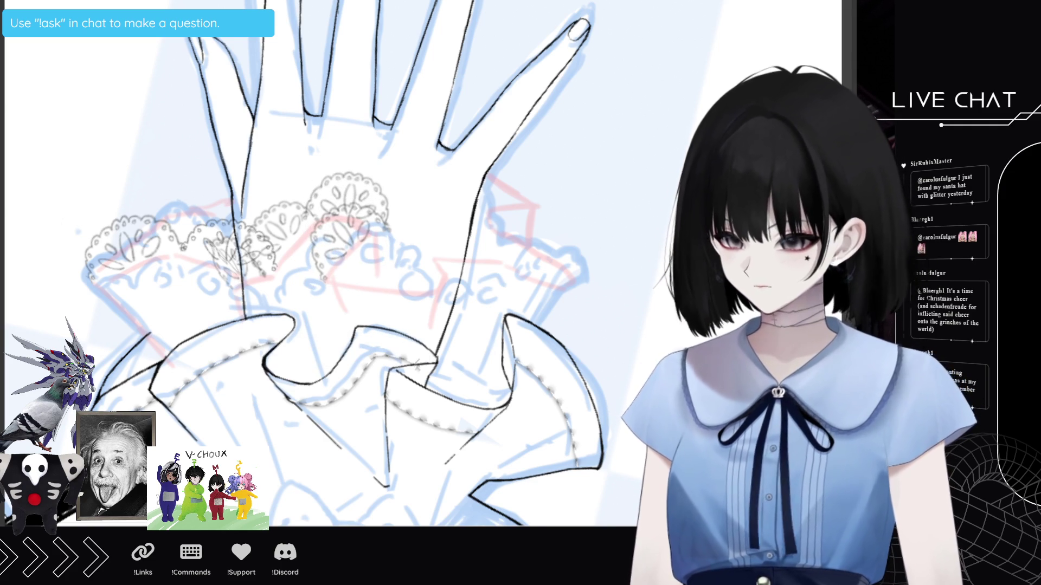
key("ctrl+t")
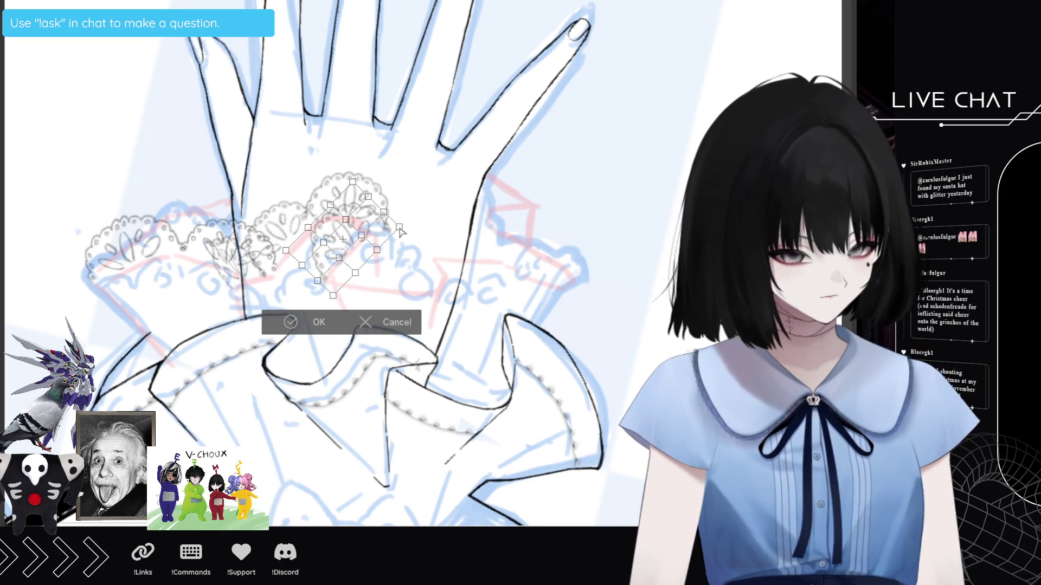
left_click_drag(393, 230, 387, 232)
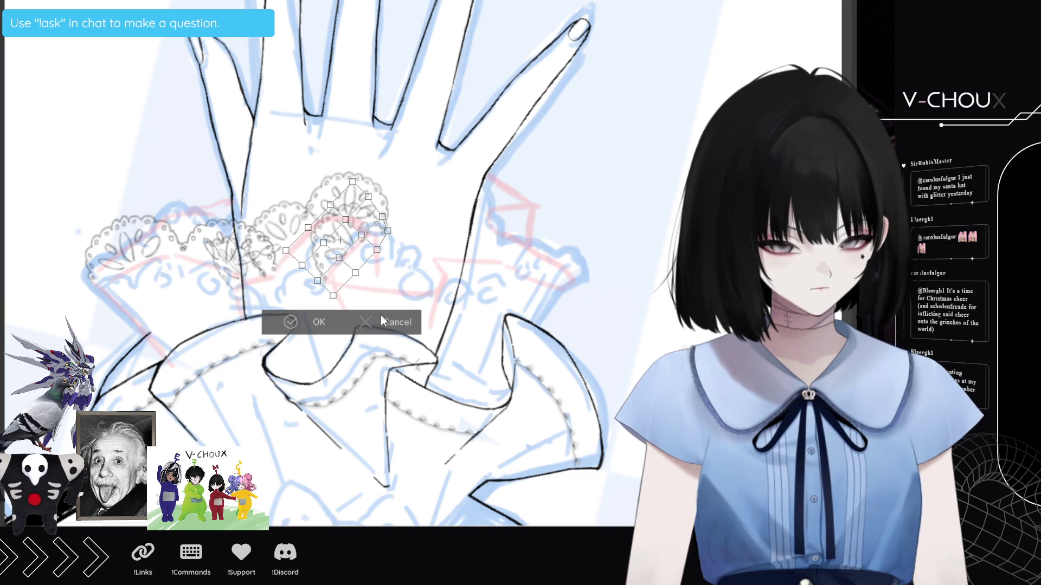
left_click(319, 323)
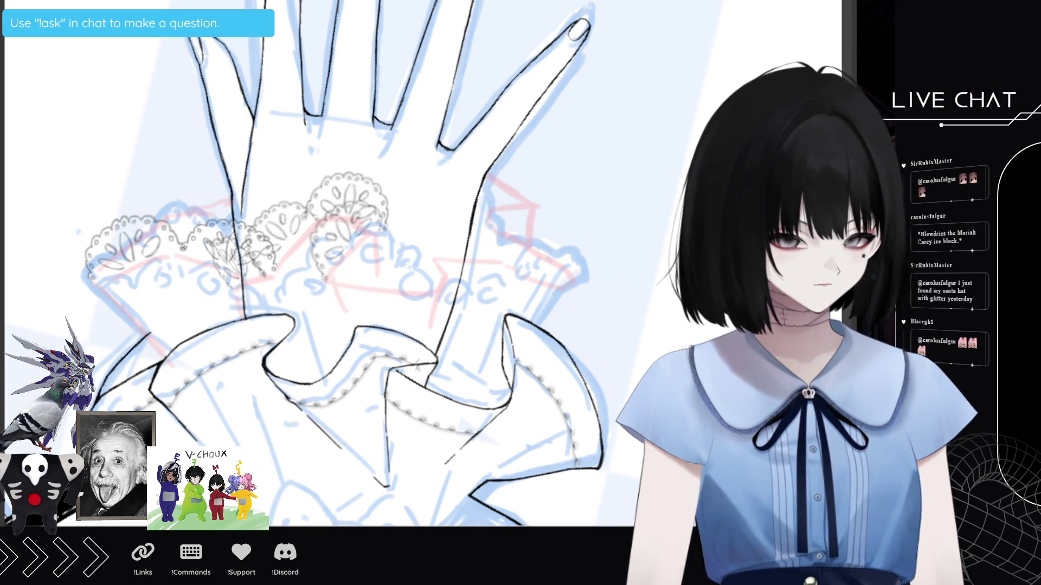
- Rotate the lace motif to a diamond angle
key("ctrl+t")
mouse_move(379, 197)
left_mouse_down()
mouse_move(406, 269)
mouse_move(411, 240)
mouse_move(413, 262)
mouse_move(404, 258)
left_mouse_up()
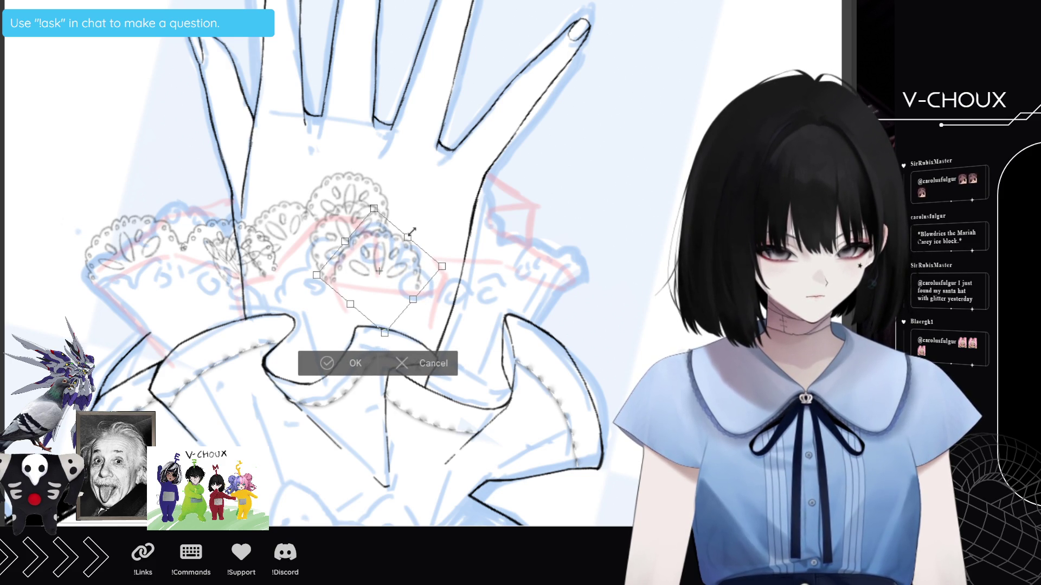
key("Return")
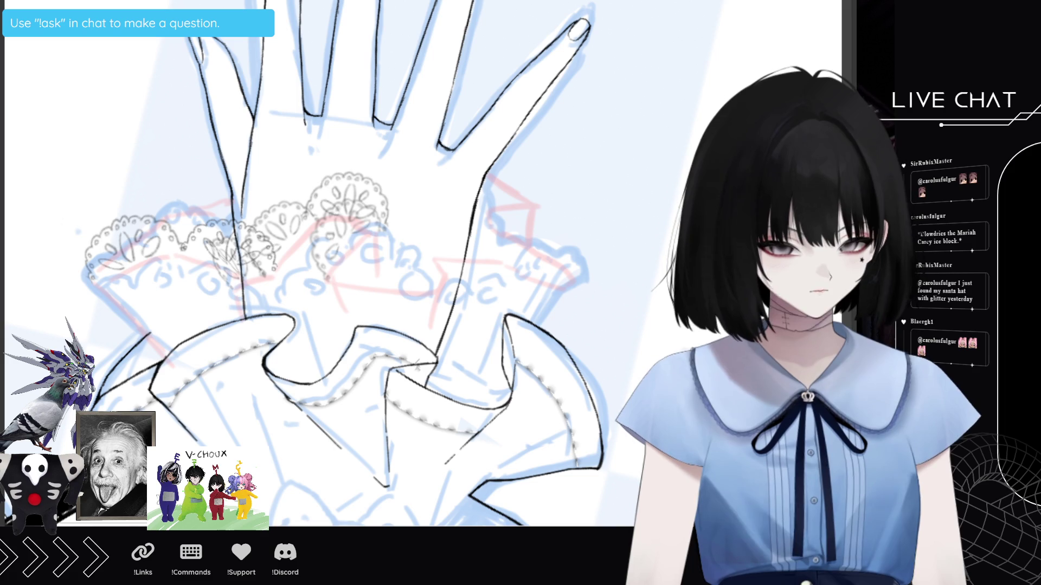
- Move the lace doily piece right along the cuff
left_click(375, 258)
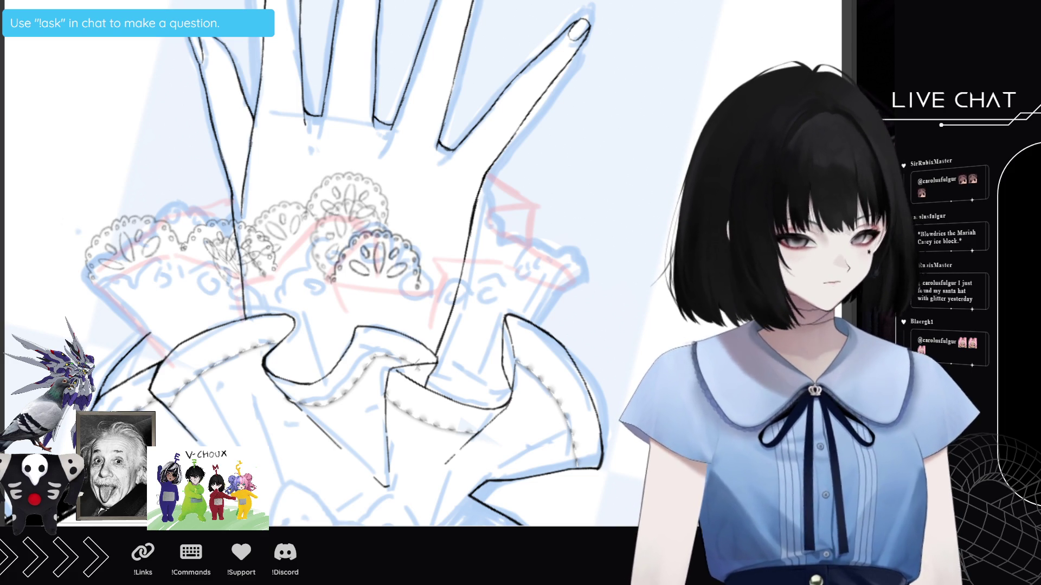
key("ctrl+t")
mouse_move(421, 275)
left_mouse_down()
mouse_move(504, 267)
mouse_move(502, 285)
mouse_move(482, 246)
left_mouse_up()
key("Return")
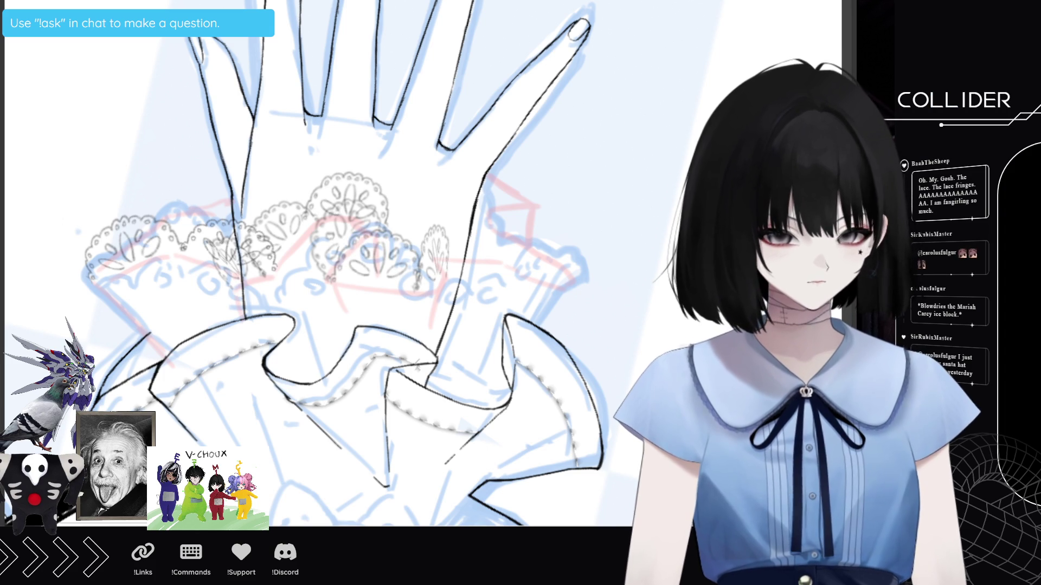
- Duplicate the lace scallop and move the rotated copy to the right
key("ctrl+j")
key("ctrl+t")
mouse_move(379, 255)
left_mouse_down()
mouse_move(466, 233)
mouse_move(520, 247)
mouse_move(491, 245)
left_mouse_up()
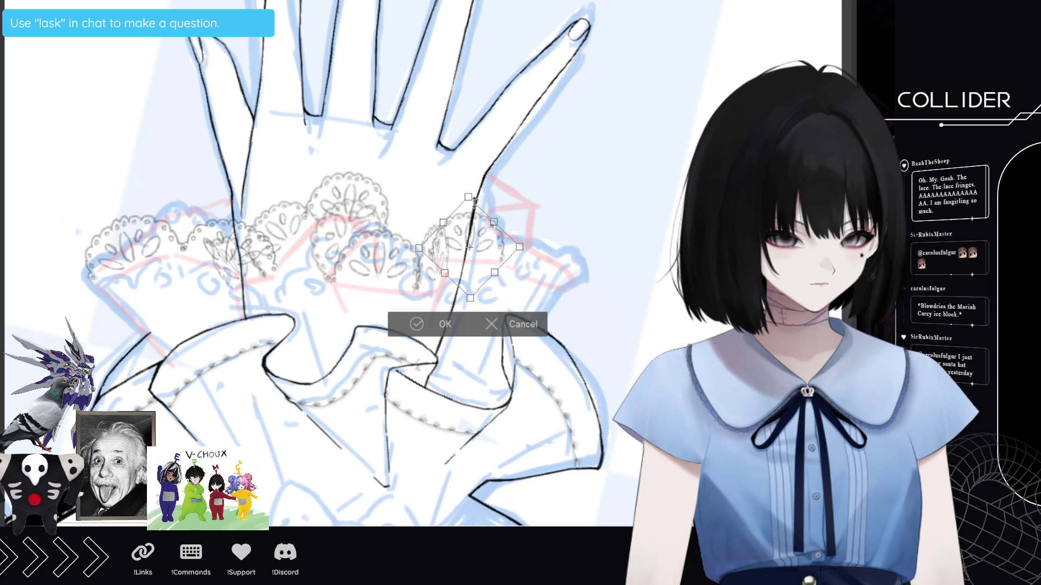
key("Return")
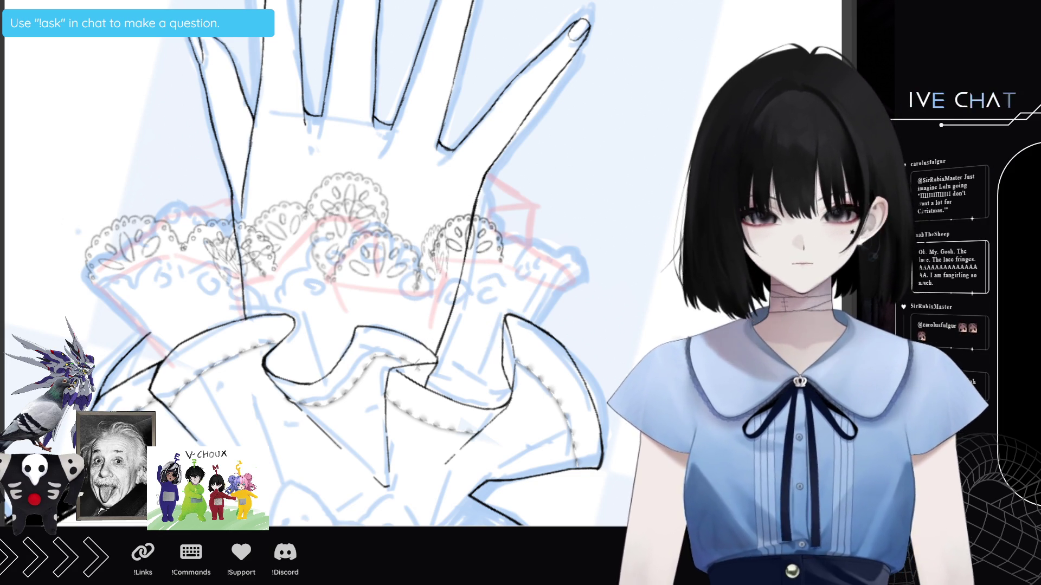
- Move another lace motif right along the cuff and tilt it into place
key("ctrl+t")
left_click_drag(477, 255, 559, 268)
left_click_drag(597, 228, 581, 234)
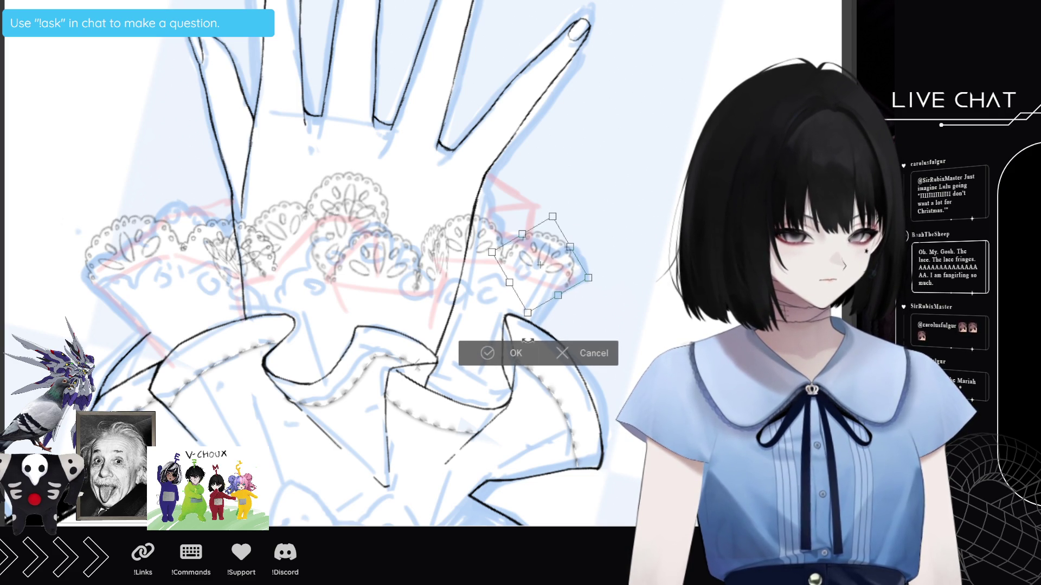
left_click(488, 354)
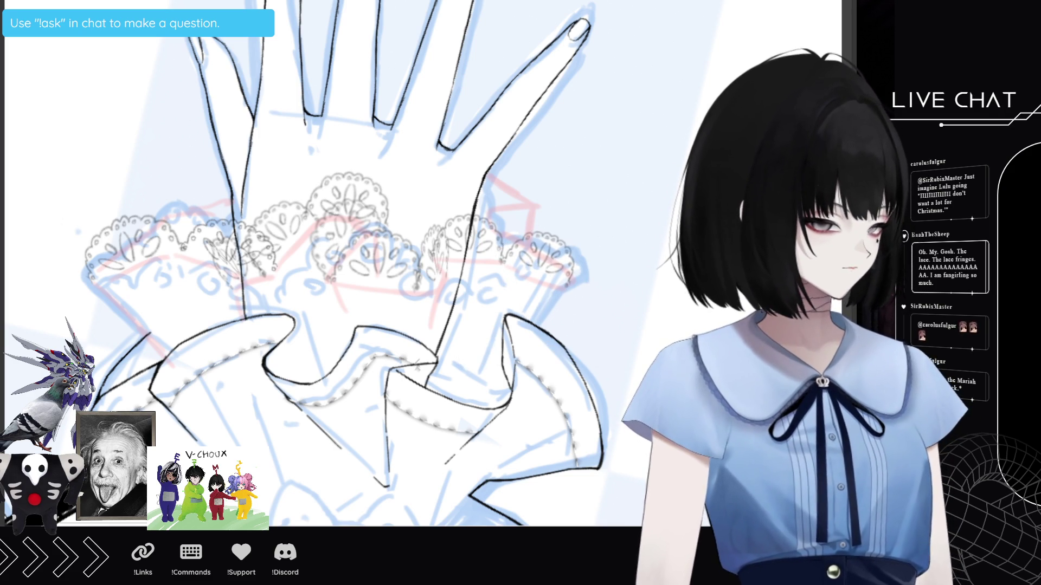
- Try shifting the right lace section down-right, then undo that move
key("ctrl+t")
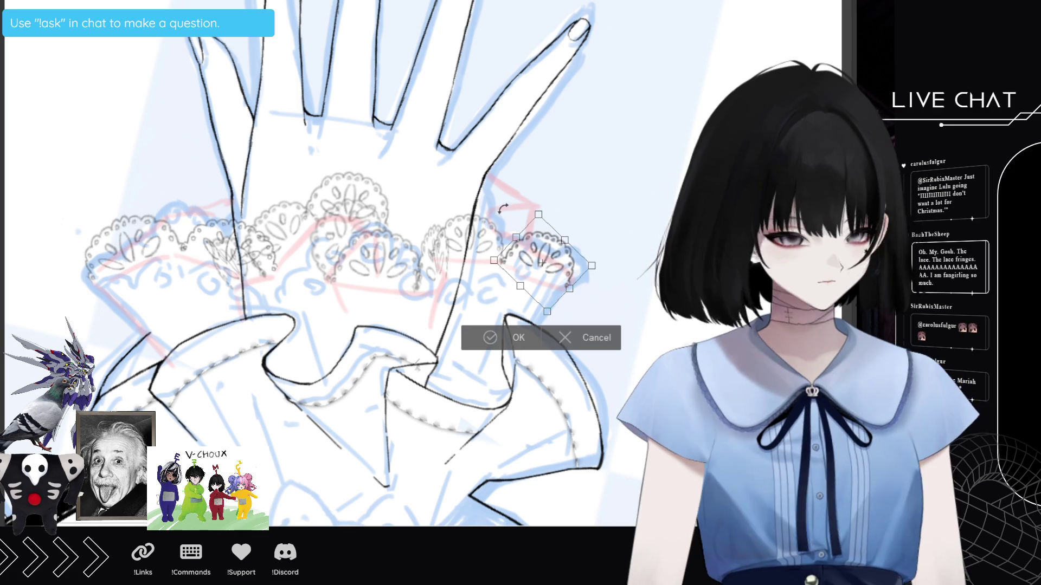
left_click_drag(600, 279, 612, 283)
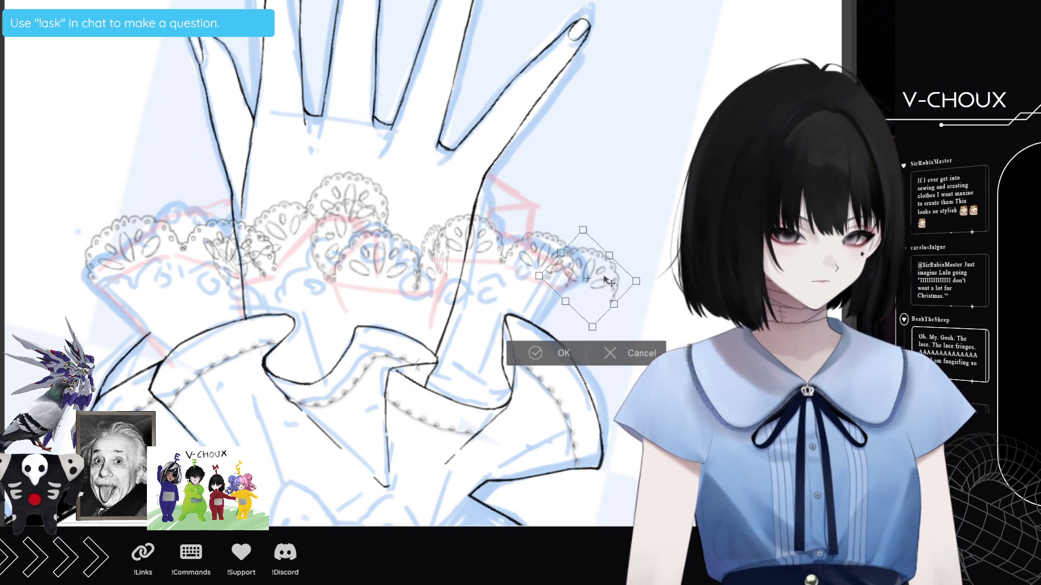
left_click(567, 353)
key("ctrl+z")
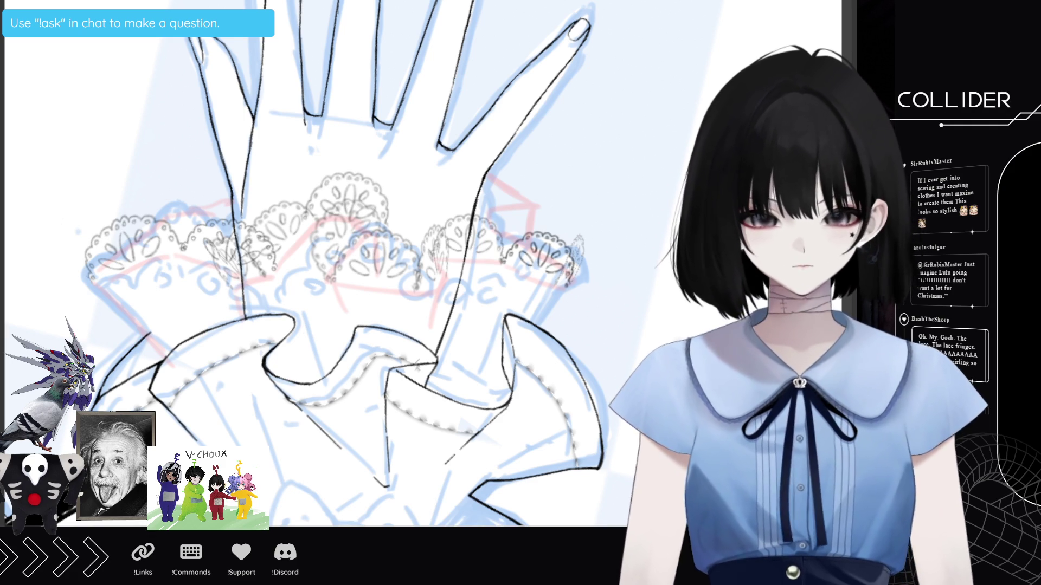
- Shrink one lace piece slightly and nudge the right-hand lace piece left
key("ctrl+t")
left_click_drag(579, 213, 564, 237)
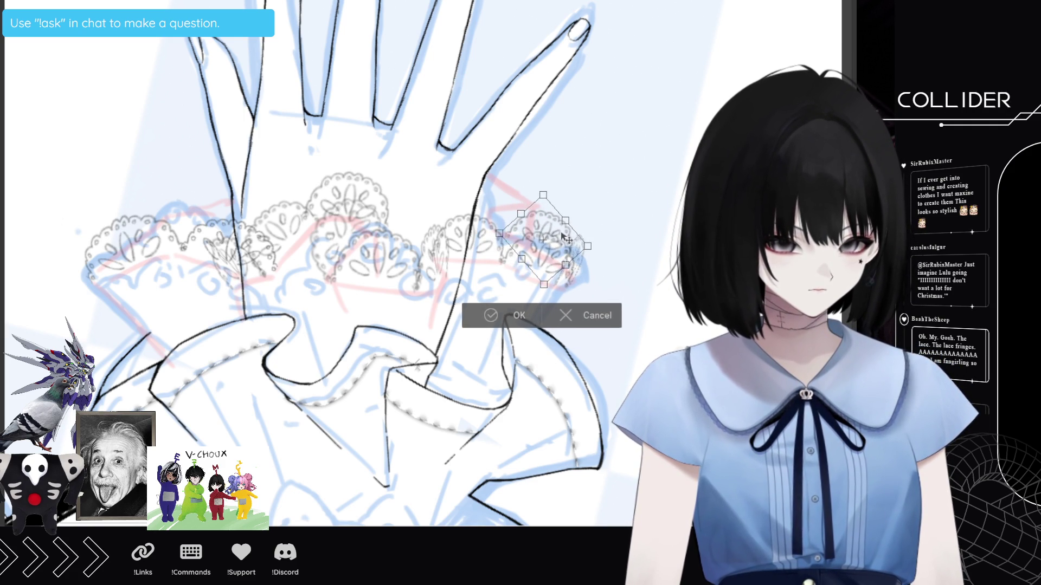
left_click(504, 315)
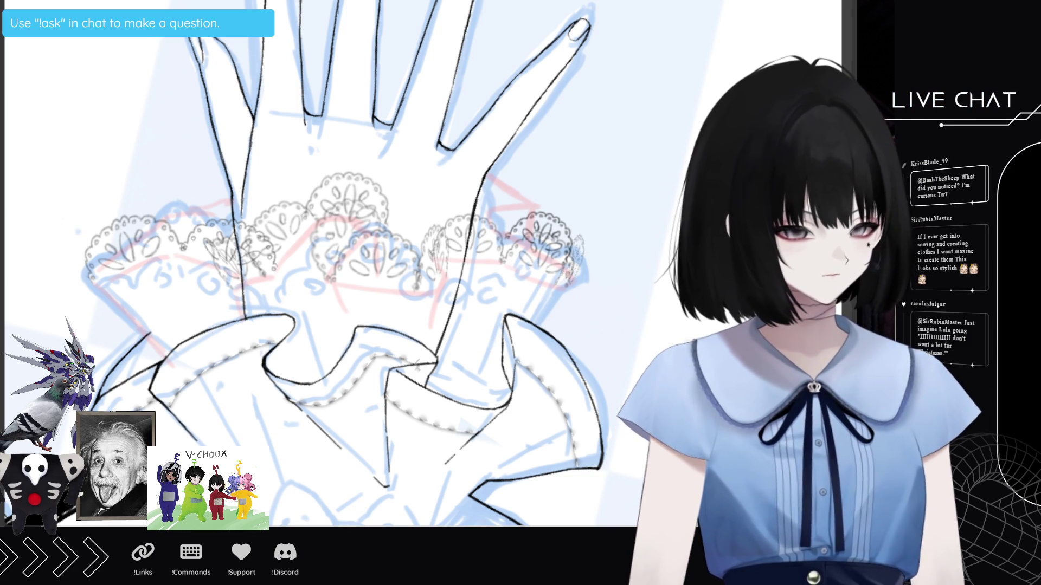
key("ctrl+t")
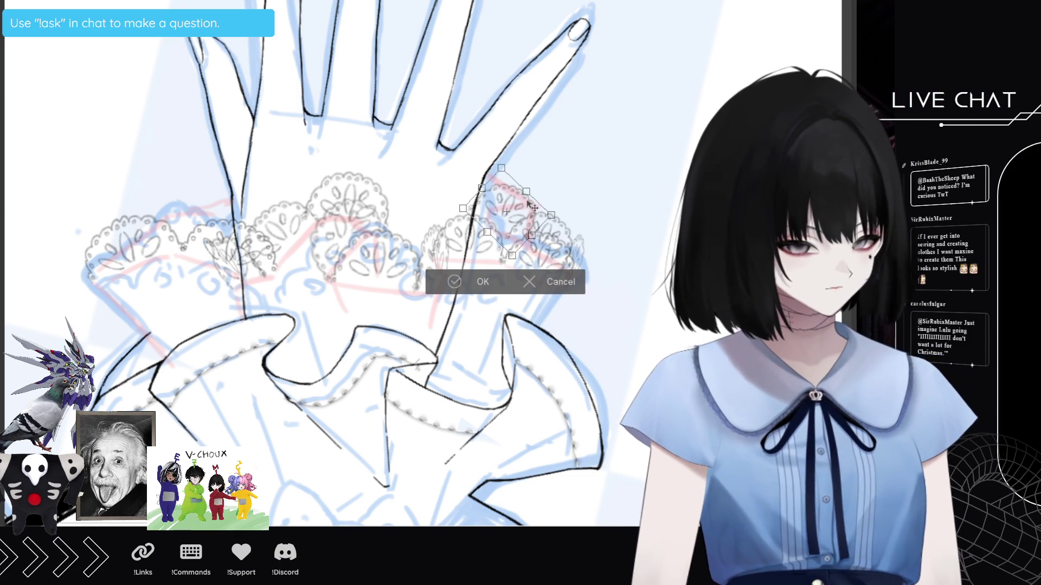
left_click_drag(515, 219, 509, 218)
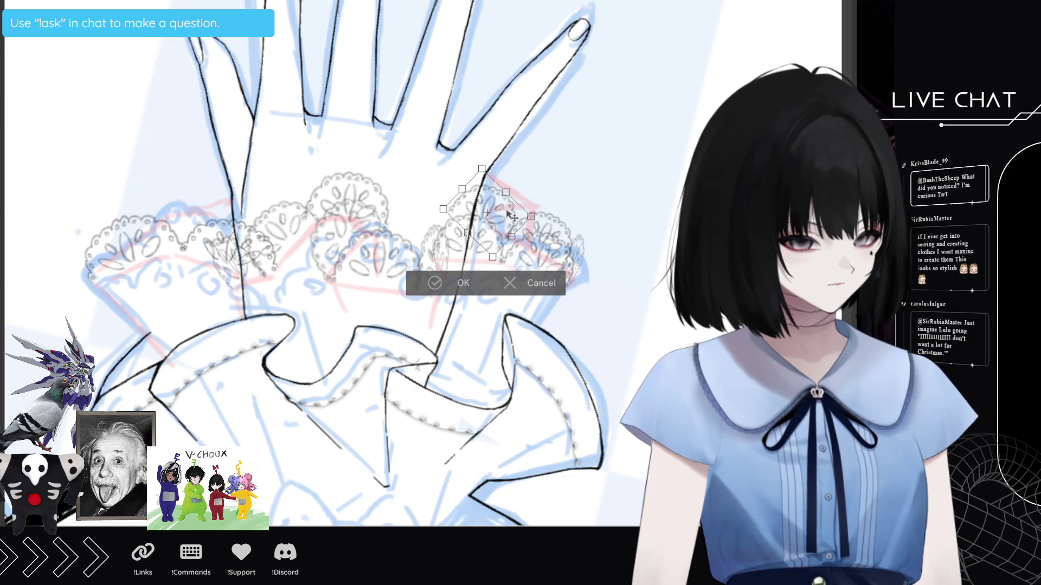
left_click(462, 284)
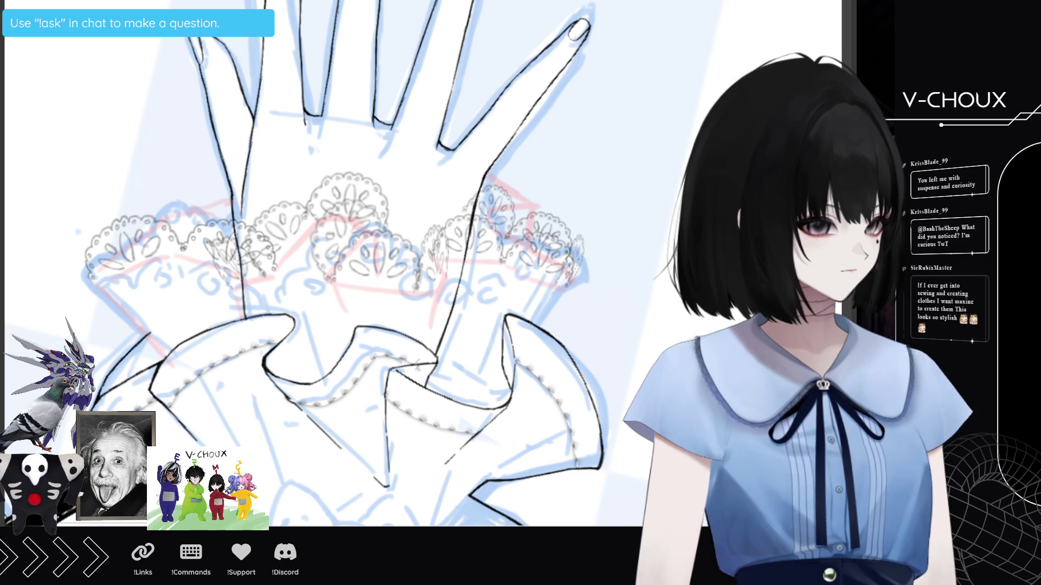
- Rotate the right lace up-left, then tilt it slightly clockwise
key("ctrl+t")
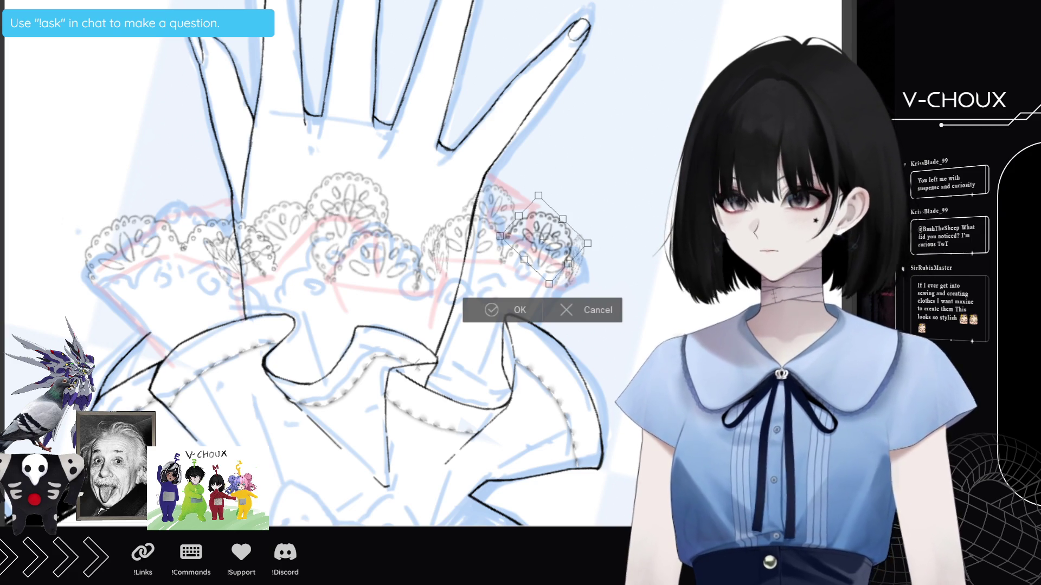
mouse_move(589, 213)
left_mouse_down()
mouse_move(539, 187)
mouse_move(537, 200)
left_mouse_up()
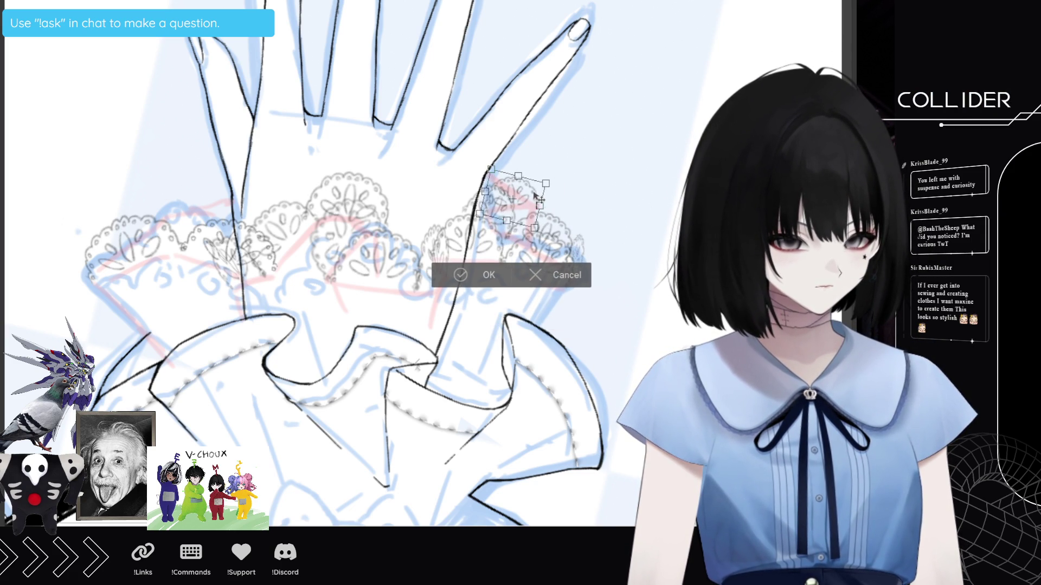
key("Return")
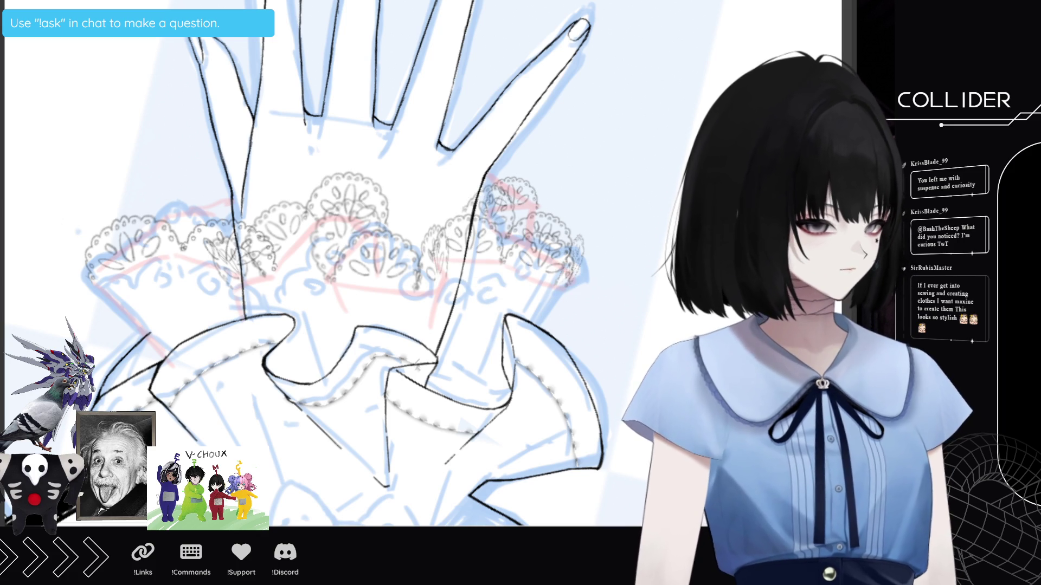
key("ctrl+t")
left_click_drag(527, 187, 534, 189)
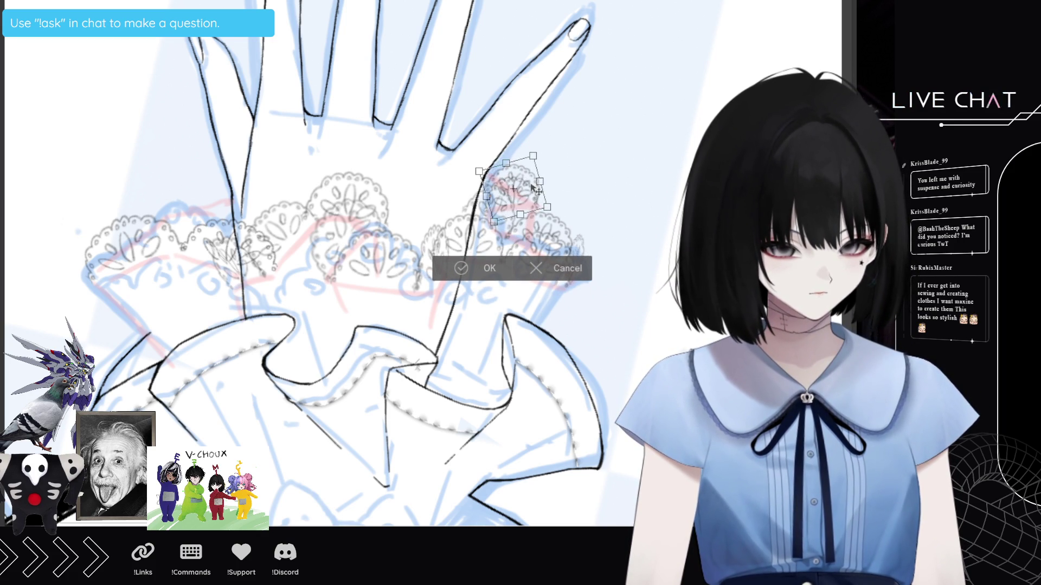
key("Return")
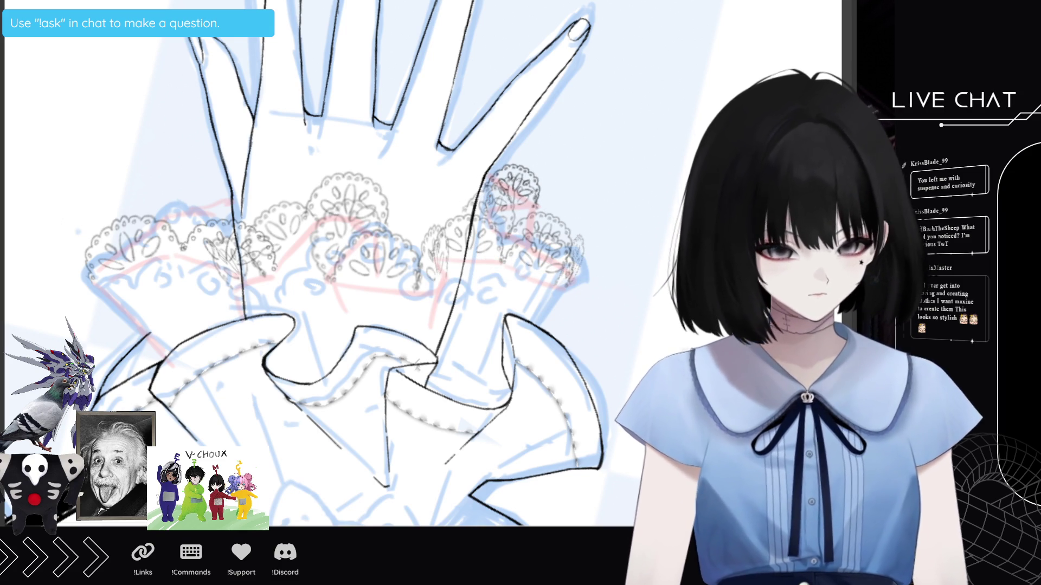
- Rotate a copy of the lace motif and place it at the cuff's left edge
key("ctrl+t")
mouse_move(580, 212)
left_mouse_down()
mouse_move(623, 202)
mouse_move(598, 166)
left_mouse_up()
mouse_move(542, 203)
left_mouse_down()
mouse_move(154, 230)
mouse_move(135, 251)
left_mouse_up()
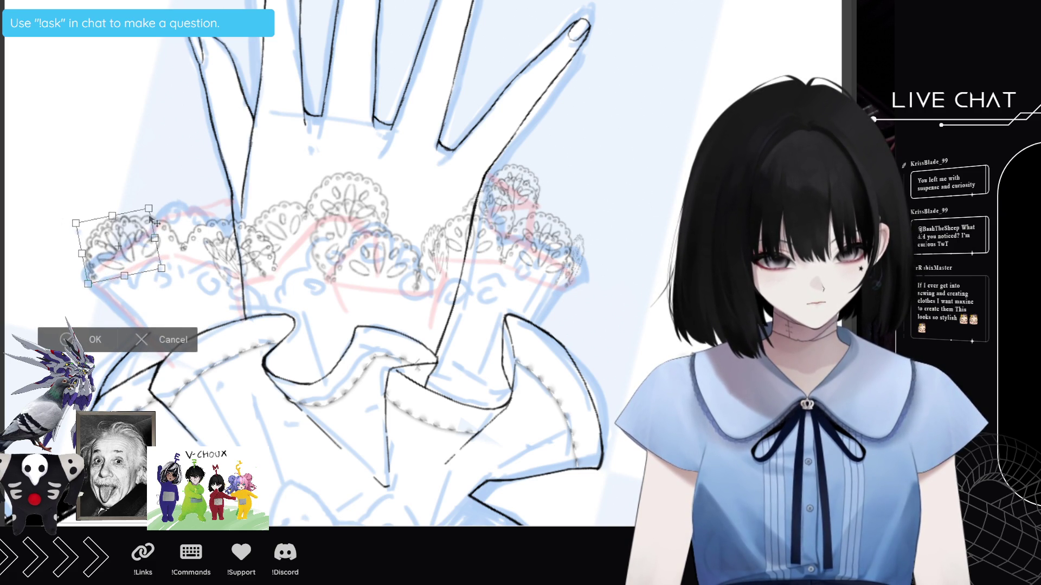
left_click(96, 340)
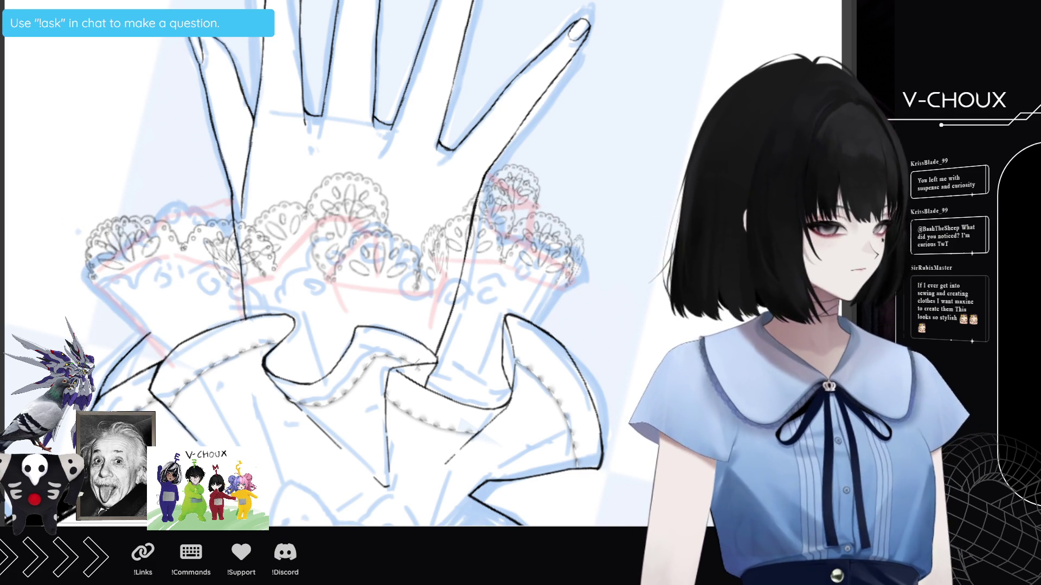
- Rotate the left lace motif, shift it up-right, then zoom out over the hand
key("ctrl+t")
mouse_move(202, 228)
left_mouse_down()
mouse_move(208, 198)
mouse_move(196, 217)
left_mouse_up()
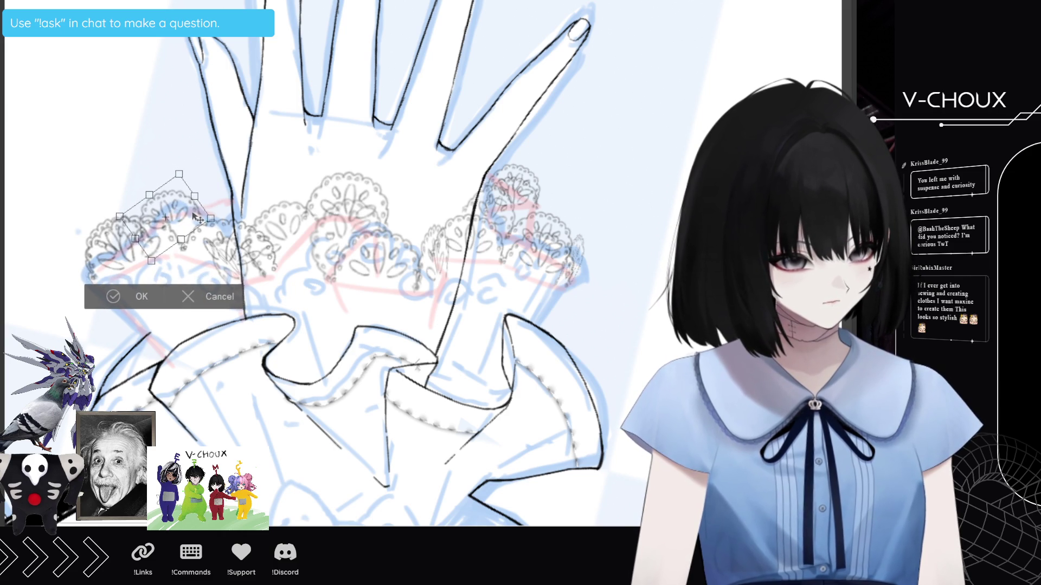
left_click(144, 295)
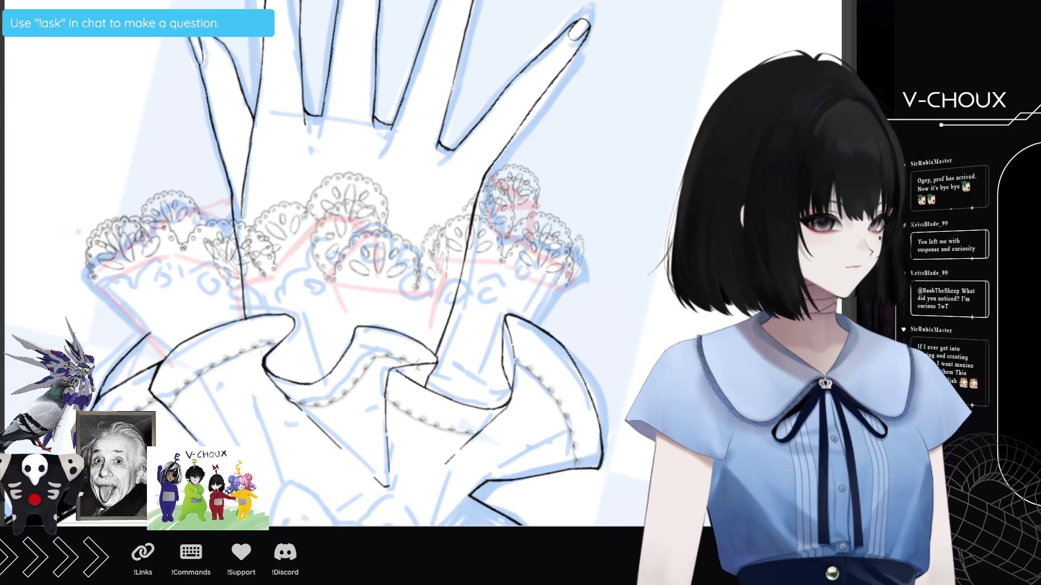
key("ctrl+t")
left_click_drag(197, 208, 236, 181)
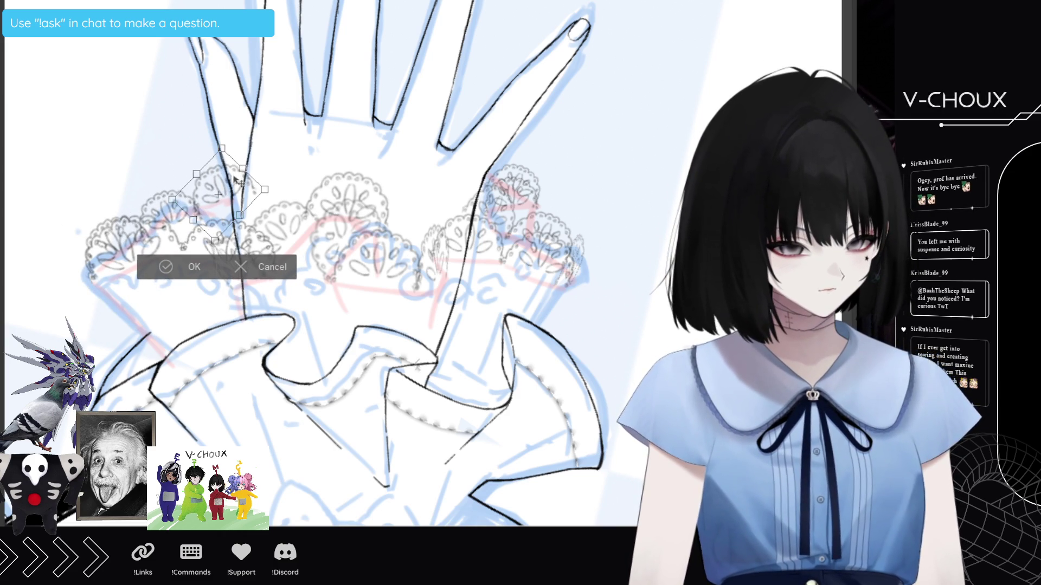
left_click(192, 268)
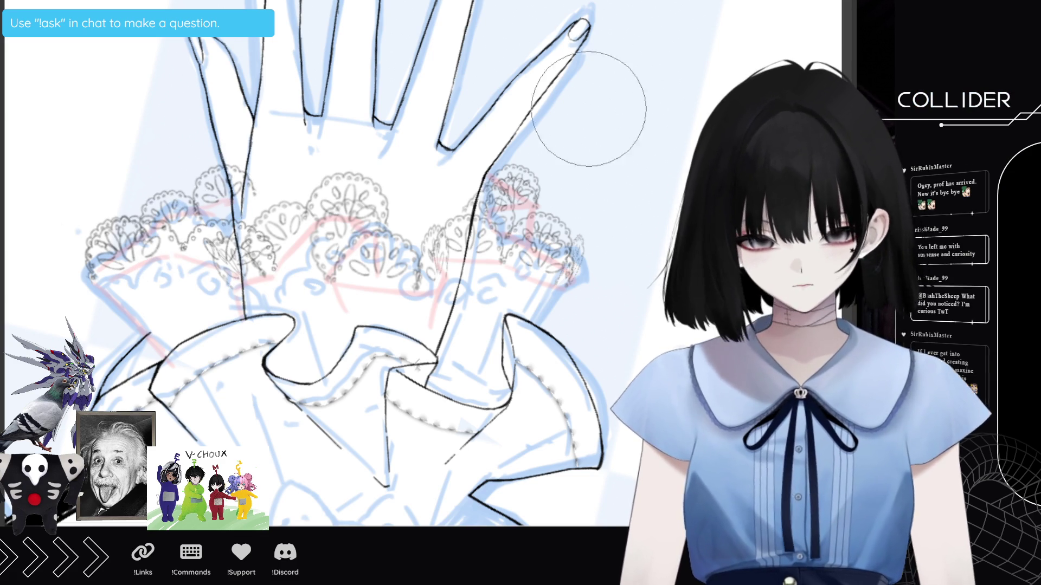
key("ctrl+minus")
scroll(523, 347, "up", 1)
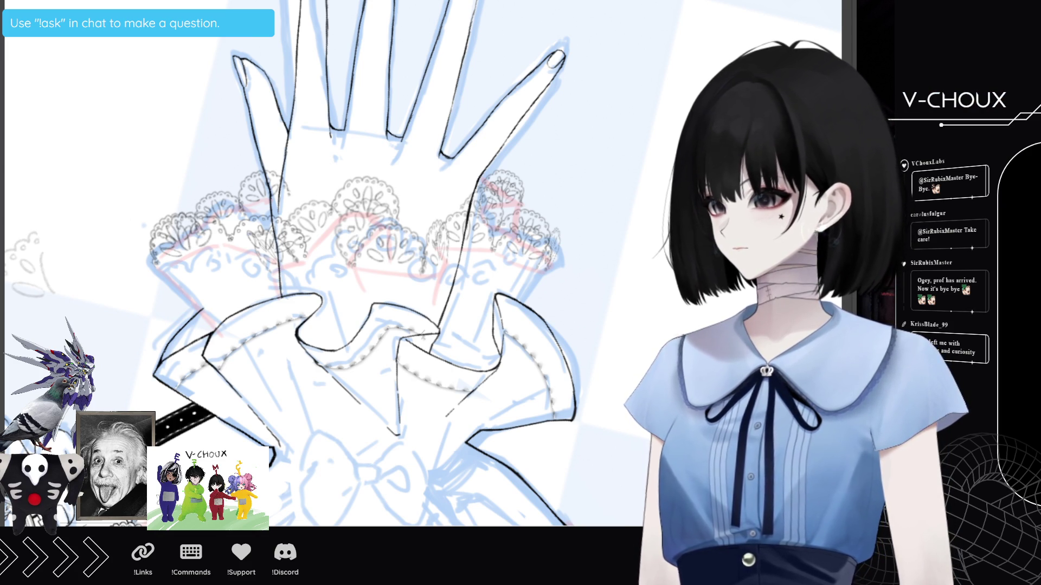
- Zoom in on the lace cuff, shrink the brush, and select the whole drawing area
scroll(340, 298, "up", 3)
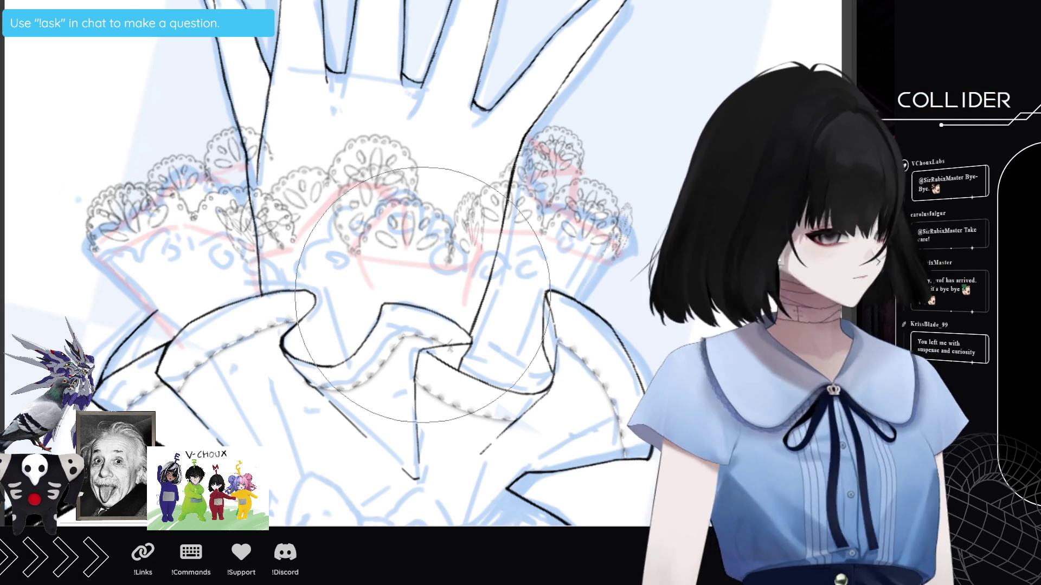
key("bracketleft")
key("bracketleft")
key("bracketleft")
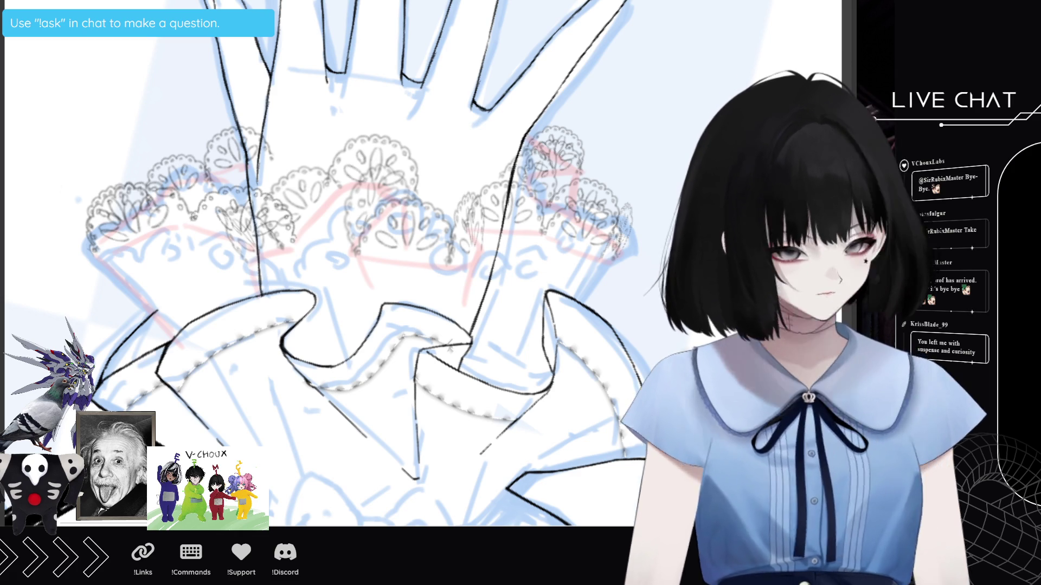
mouse_move(40, 33)
left_mouse_down()
mouse_move(447, 337)
mouse_move(685, 411)
left_mouse_up()
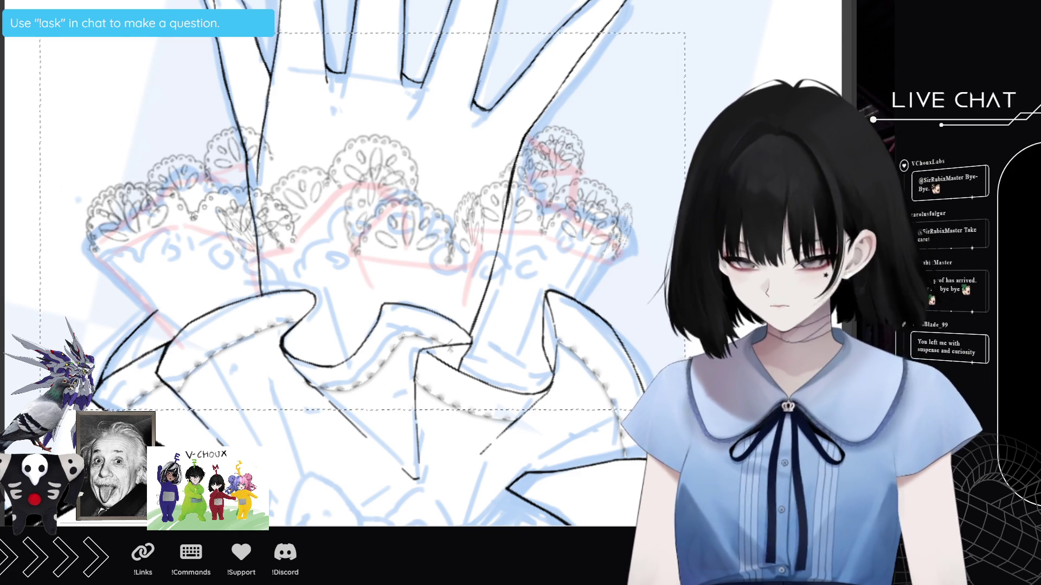
- Delete the selected drawing as a trial, deselect, and undo the erase
key("Delete")
key("ctrl+d")
key("ctrl+z")
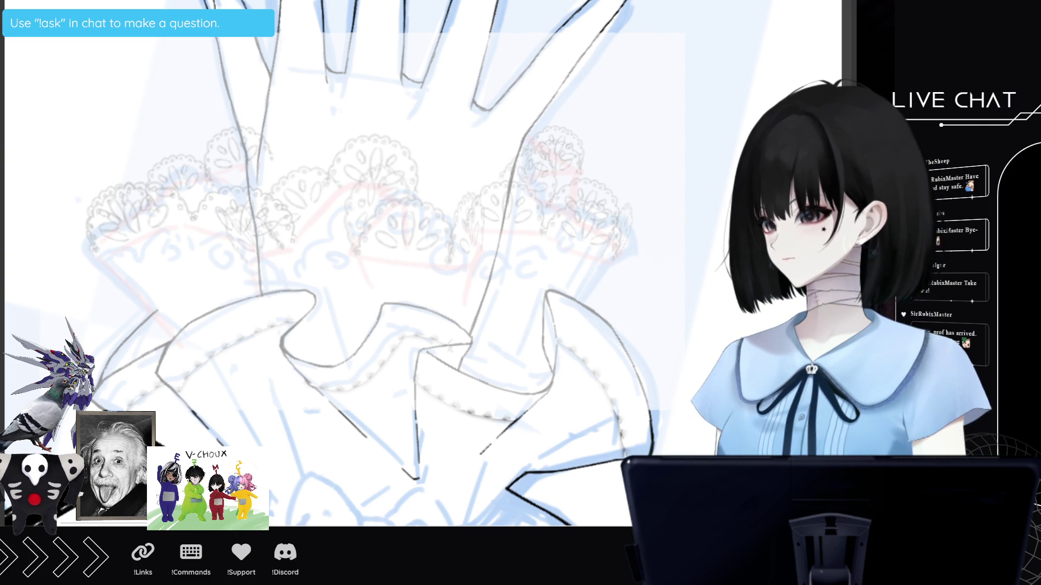
- Zoom in and ink the centre lace scallop's edge and the narrow scallop beside it
scroll(372, 92, "up", 3)
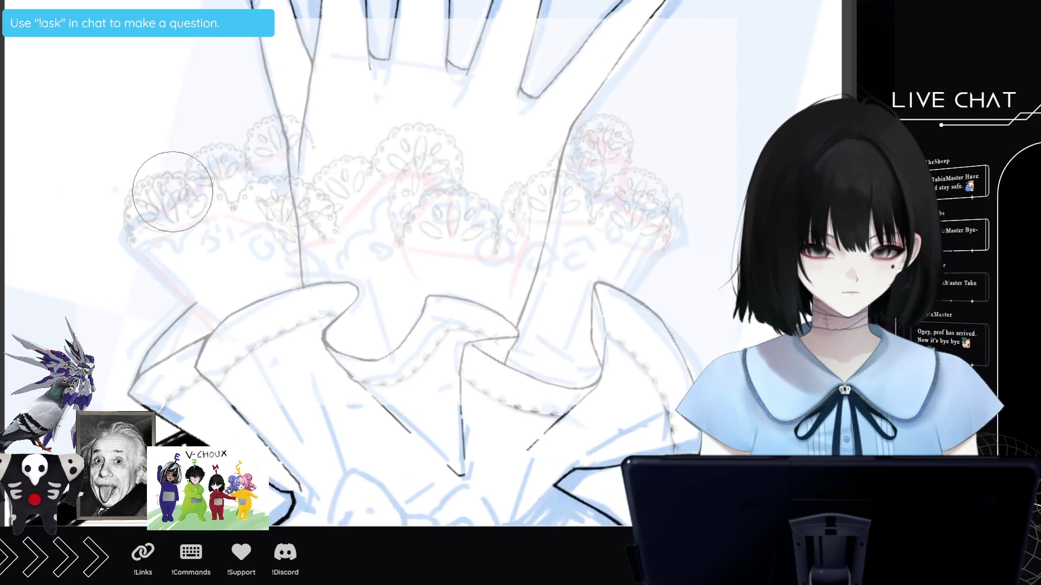
scroll(494, 186, "up", 1)
scroll(564, 193, "up", 1)
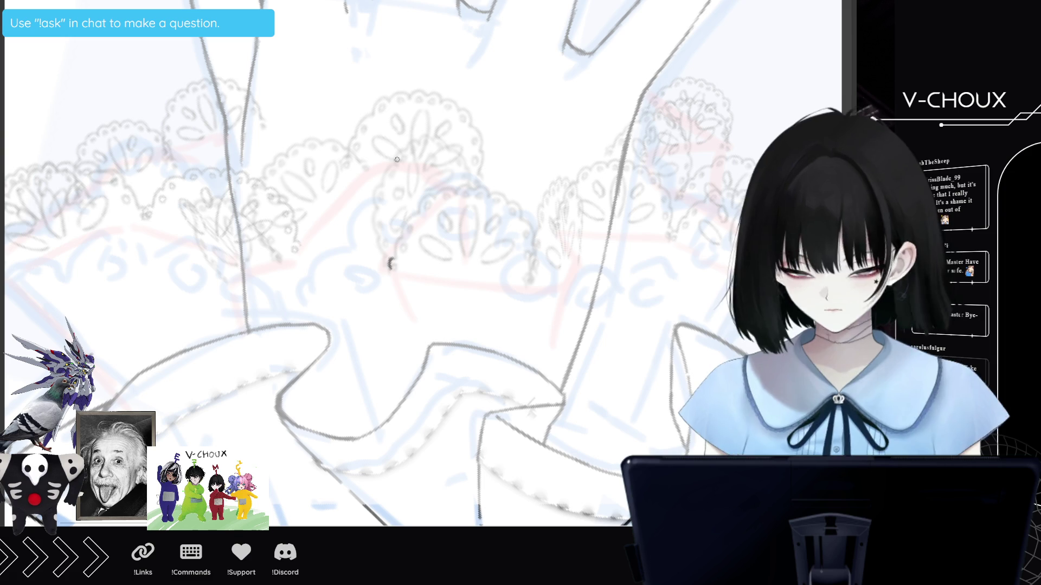
left_click_drag(390, 262, 398, 237)
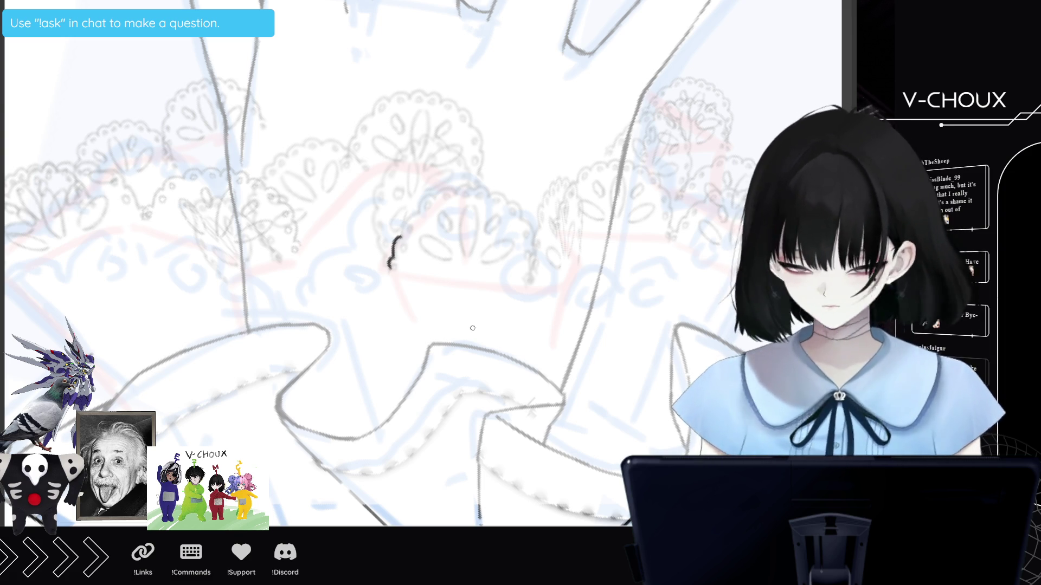
mouse_move(399, 237)
left_mouse_down()
mouse_move(439, 192)
mouse_move(486, 191)
mouse_move(517, 207)
mouse_move(533, 233)
mouse_move(532, 285)
left_mouse_up()
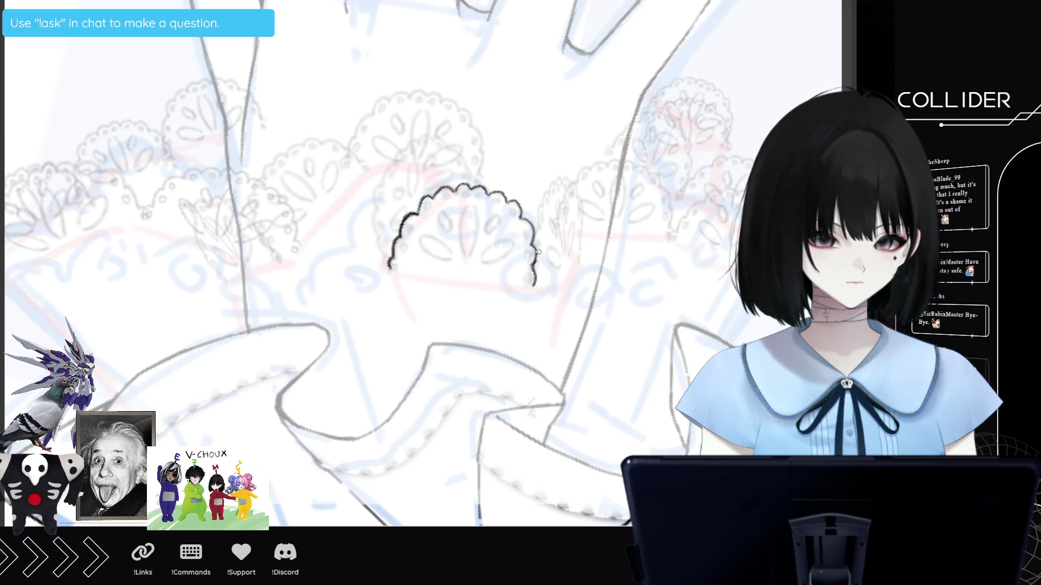
left_click_drag(543, 206, 537, 233)
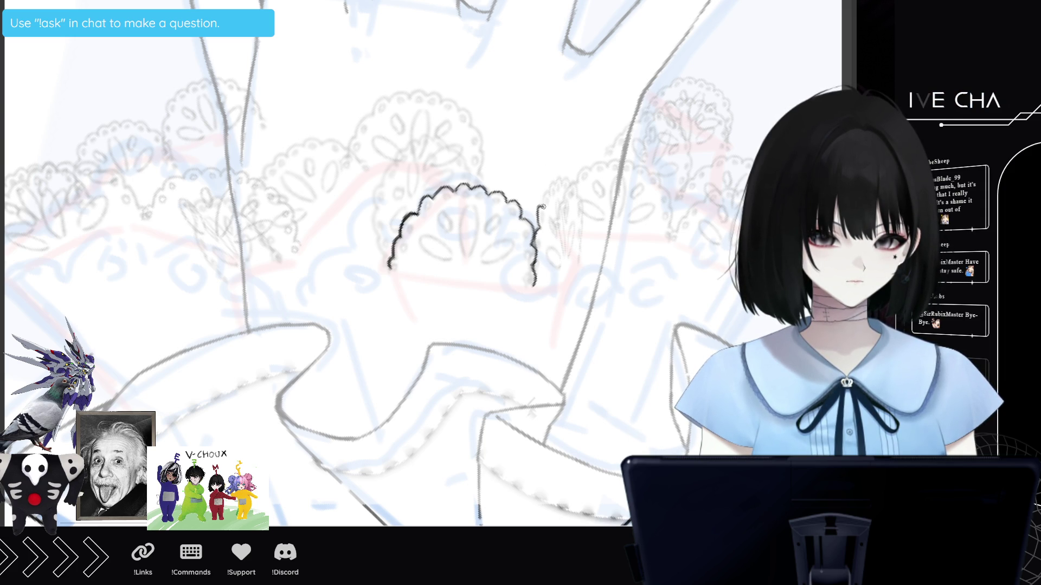
mouse_move(546, 196)
left_mouse_down()
mouse_move(555, 180)
mouse_move(578, 193)
mouse_move(582, 251)
left_mouse_up()
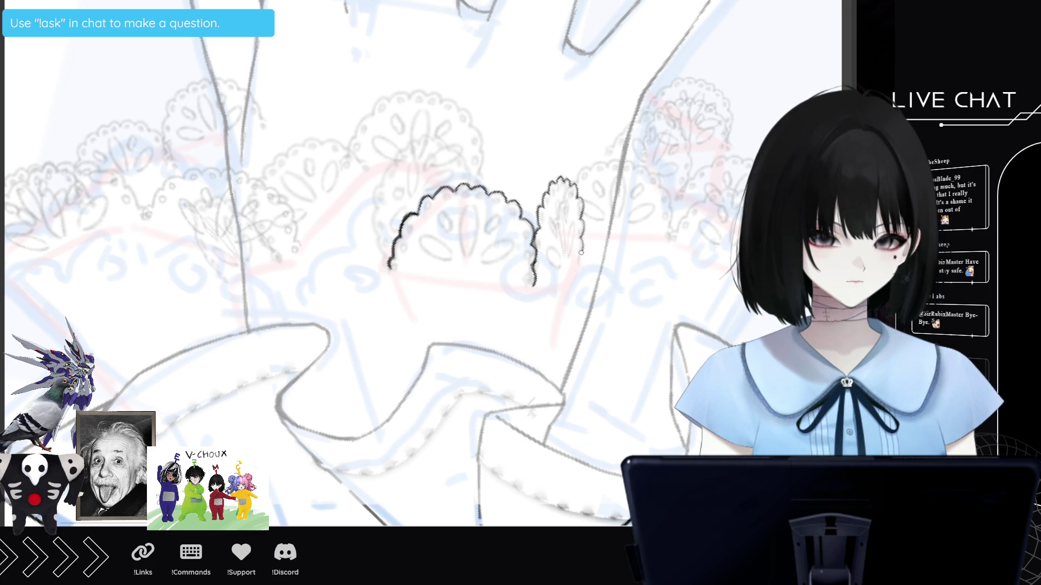
left_click_drag(392, 274, 411, 323)
left_click_drag(583, 249, 559, 321)
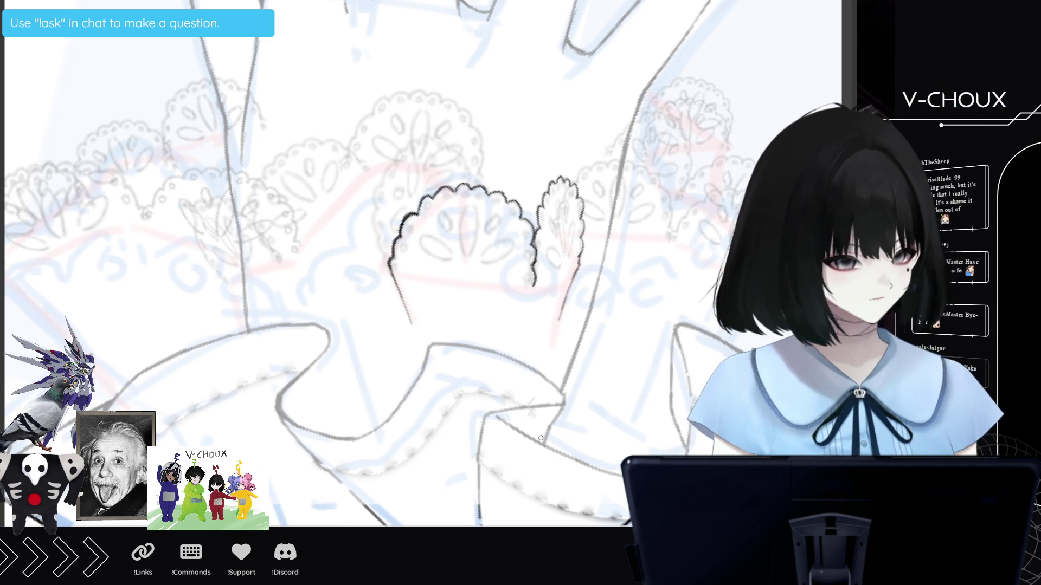
- Ink the remaining scallop edges further right, ending at the rightmost scallop
scroll(528, 311, "down", 5)
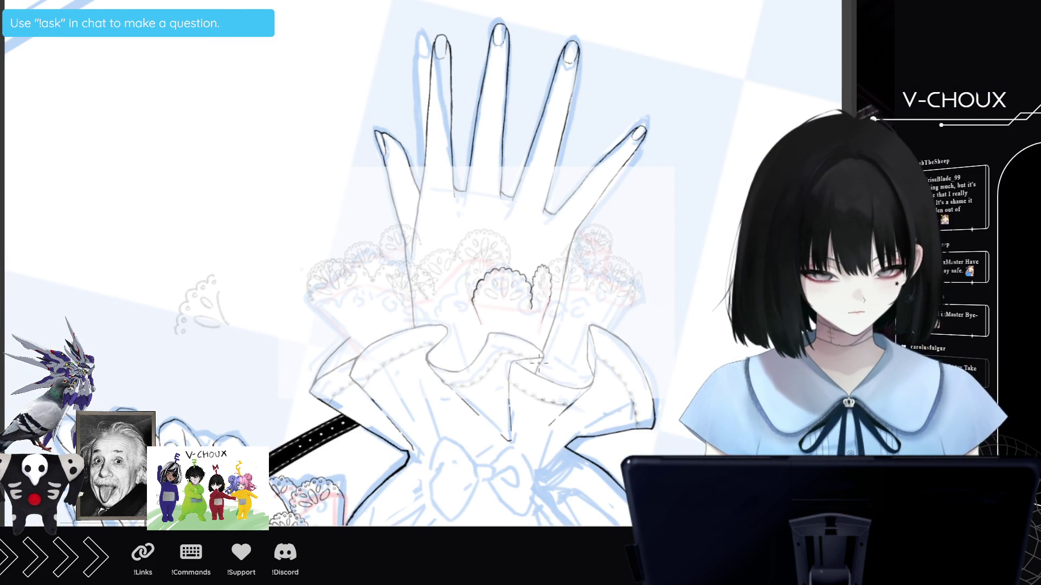
scroll(539, 364, "up", 5)
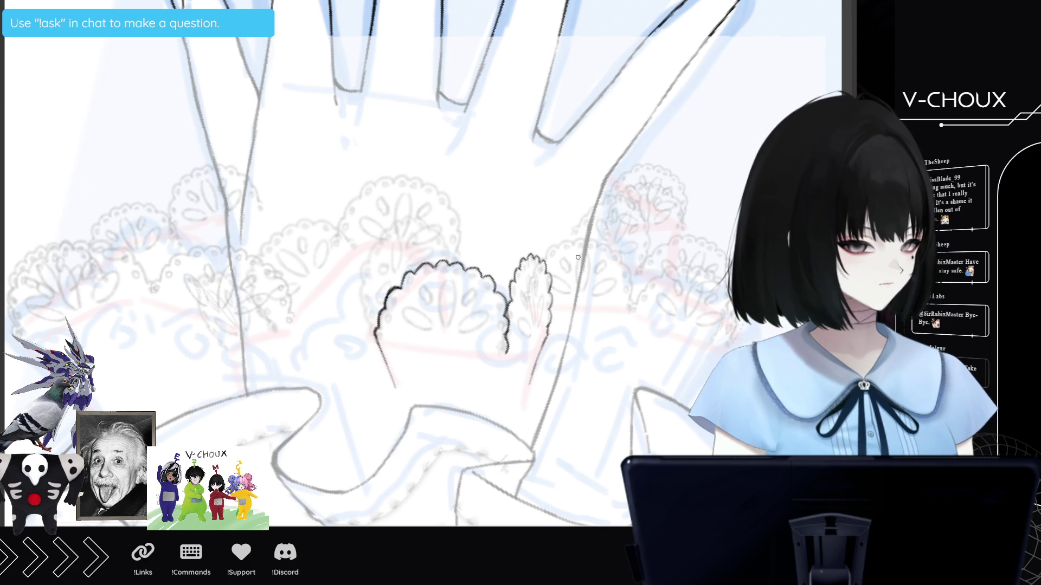
left_click_drag(548, 260, 552, 246)
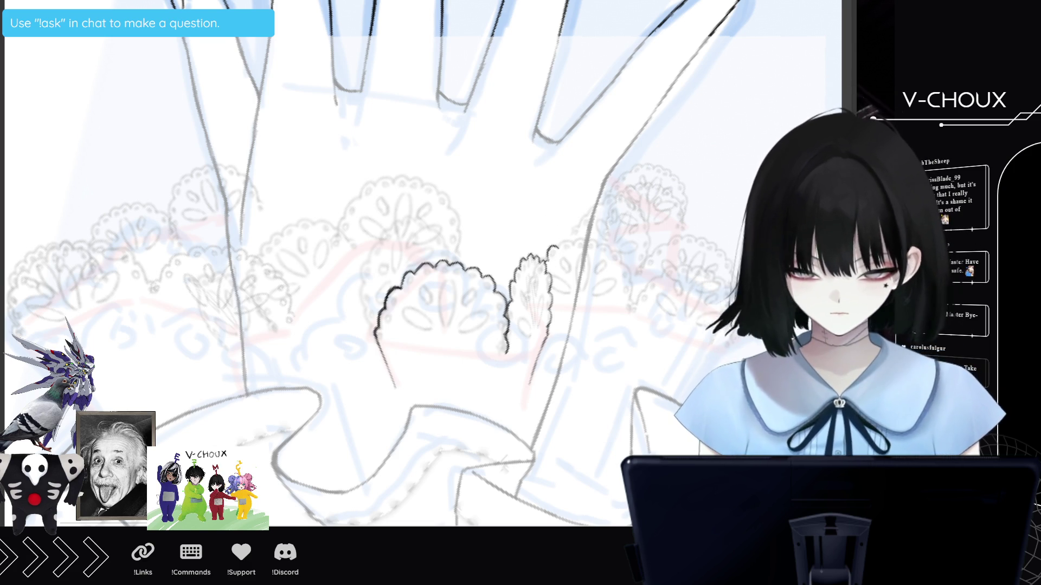
scroll(566, 170, "down", 2)
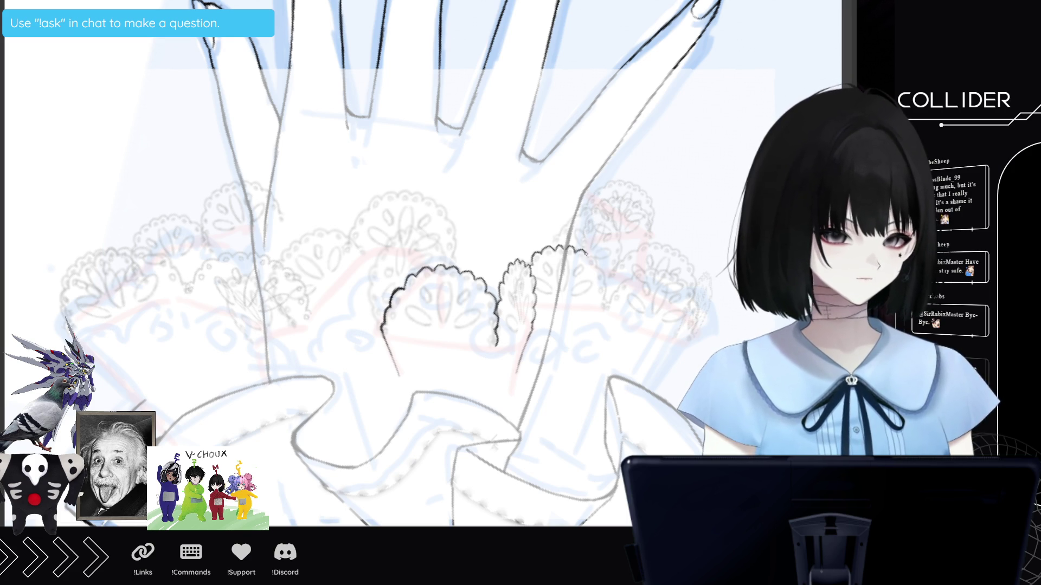
left_click_drag(588, 256, 604, 298)
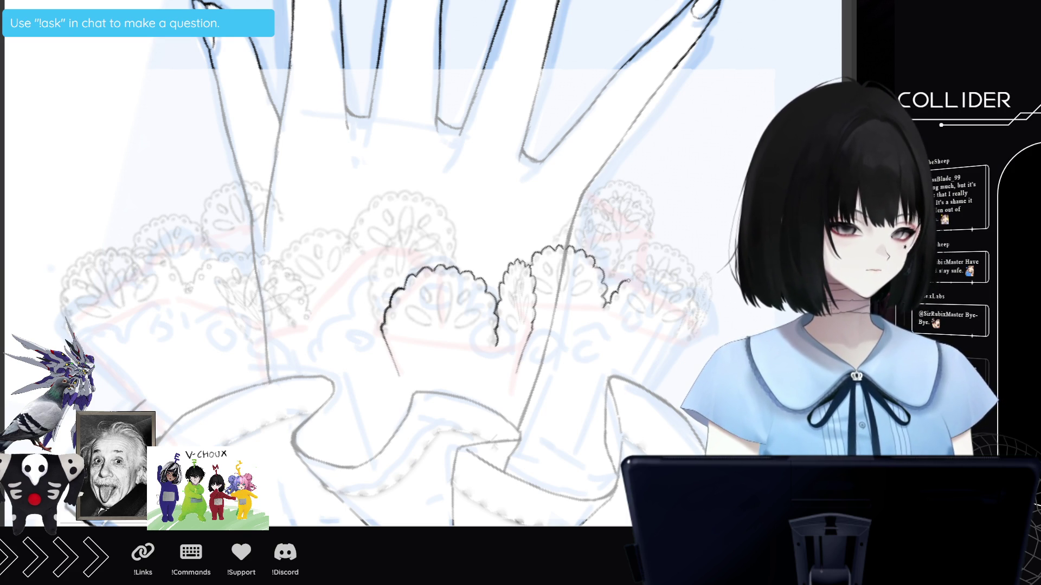
left_click_drag(634, 280, 672, 275)
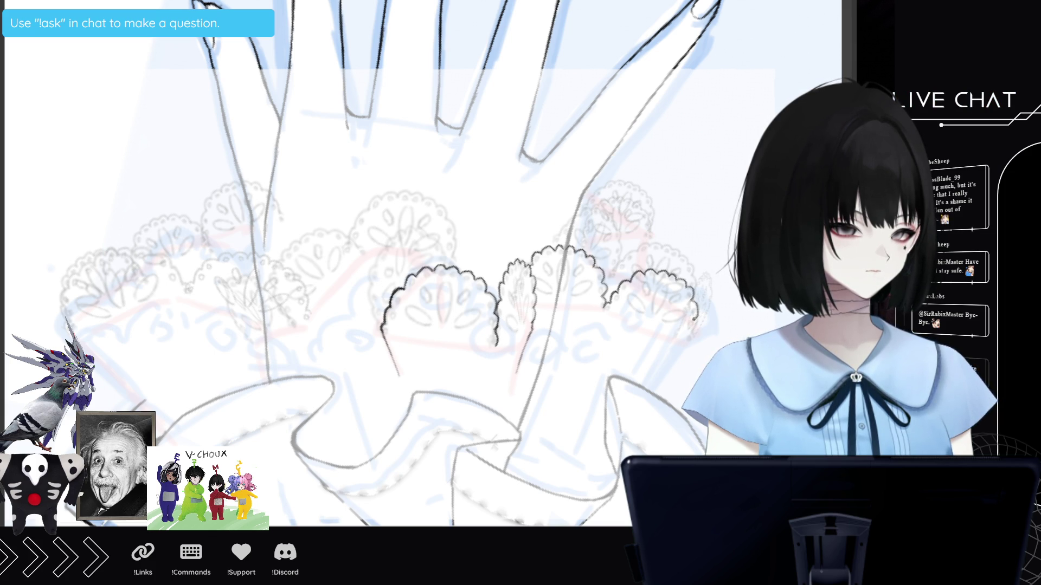
left_click_drag(697, 325, 692, 337)
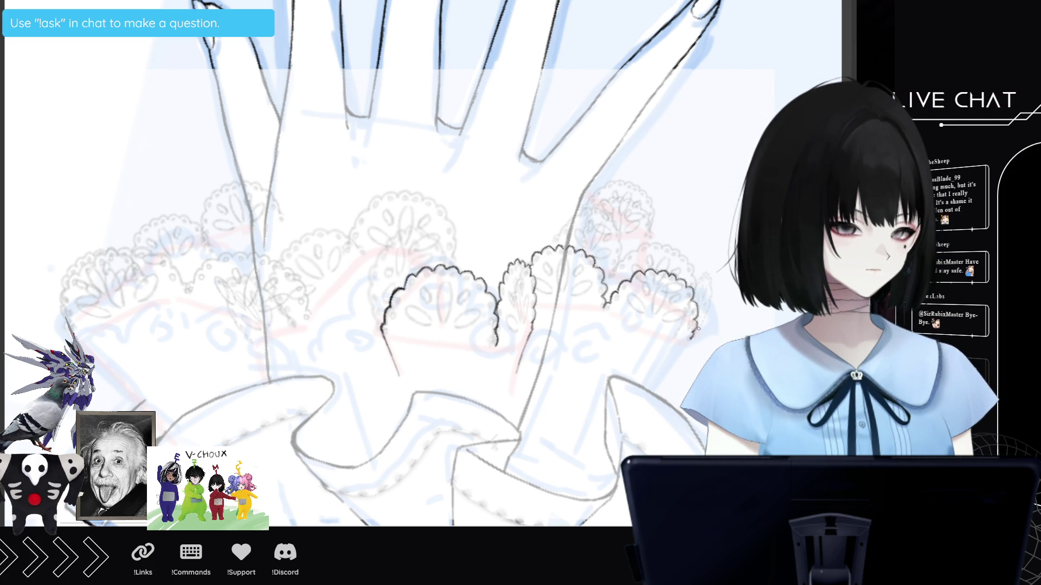
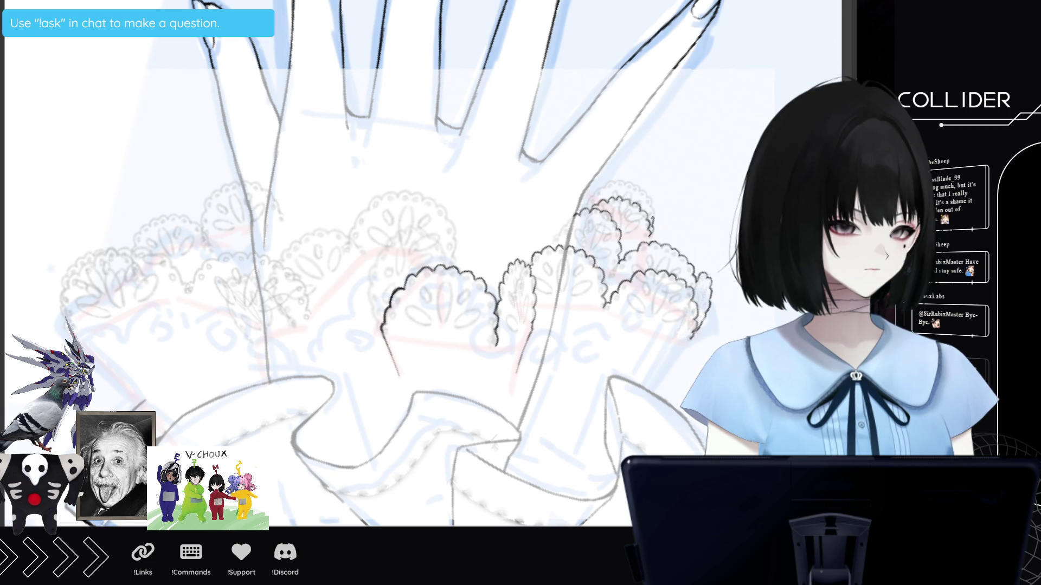
- Ink the middle lace flower's scalloped outline, undoing a stray hook at its end
left_click_drag(645, 196, 653, 216)
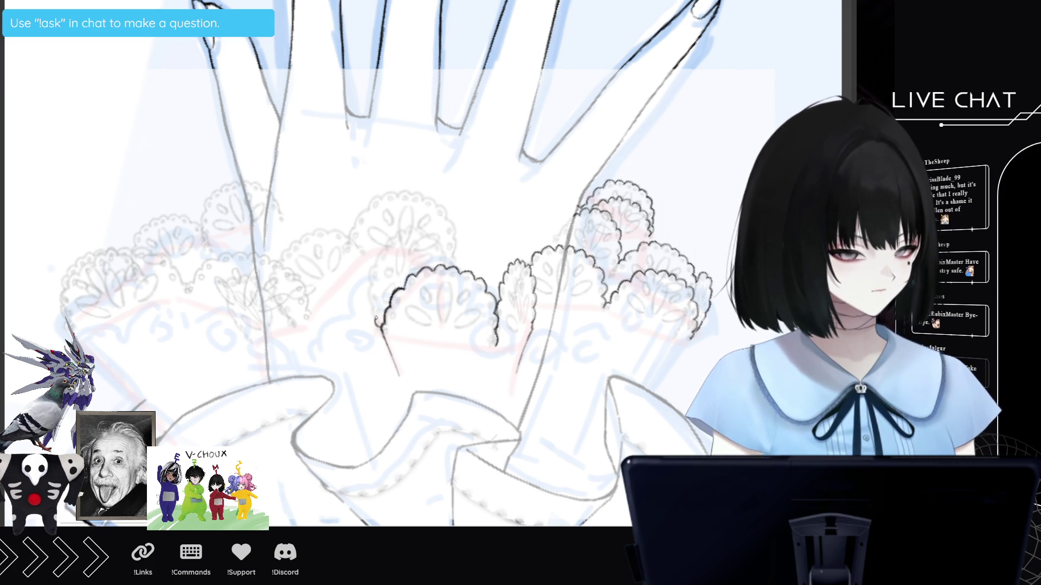
mouse_move(372, 285)
left_mouse_down()
mouse_move(381, 253)
mouse_move(415, 227)
mouse_move(453, 269)
mouse_move(454, 237)
mouse_move(438, 204)
mouse_move(401, 192)
mouse_move(381, 198)
mouse_move(351, 241)
mouse_move(316, 229)
mouse_move(288, 251)
mouse_move(272, 296)
mouse_move(280, 315)
left_mouse_up()
key("ctrl+z")
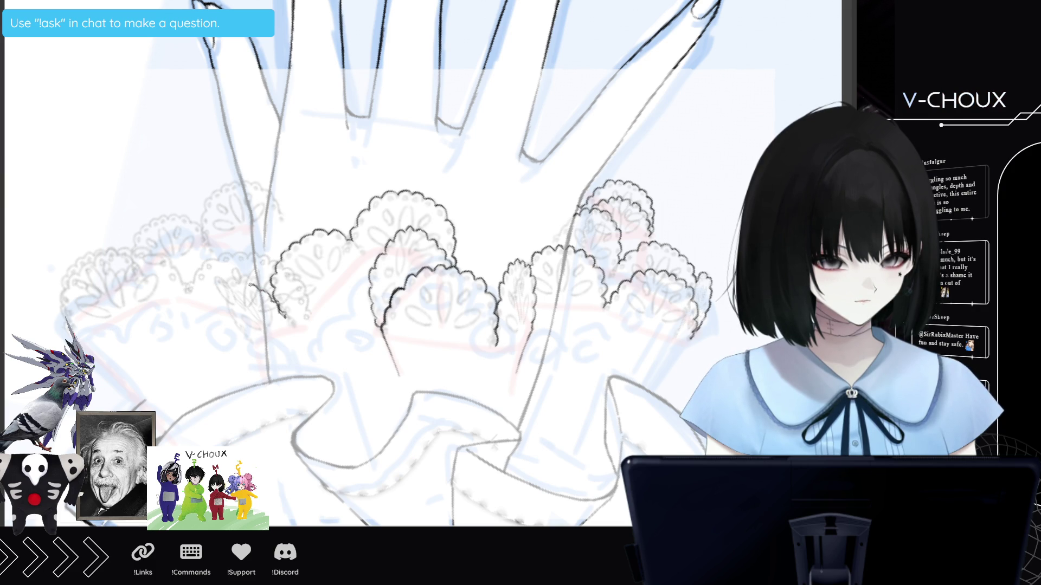
- Ink the scalloped edges of the left lace flower
left_click_drag(233, 279, 237, 324)
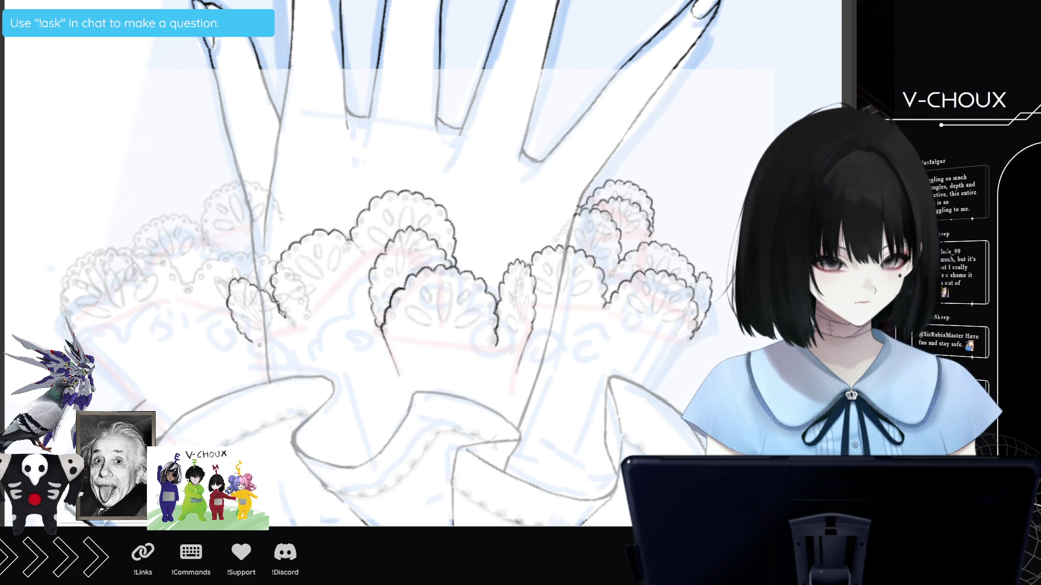
left_click_drag(253, 347, 265, 376)
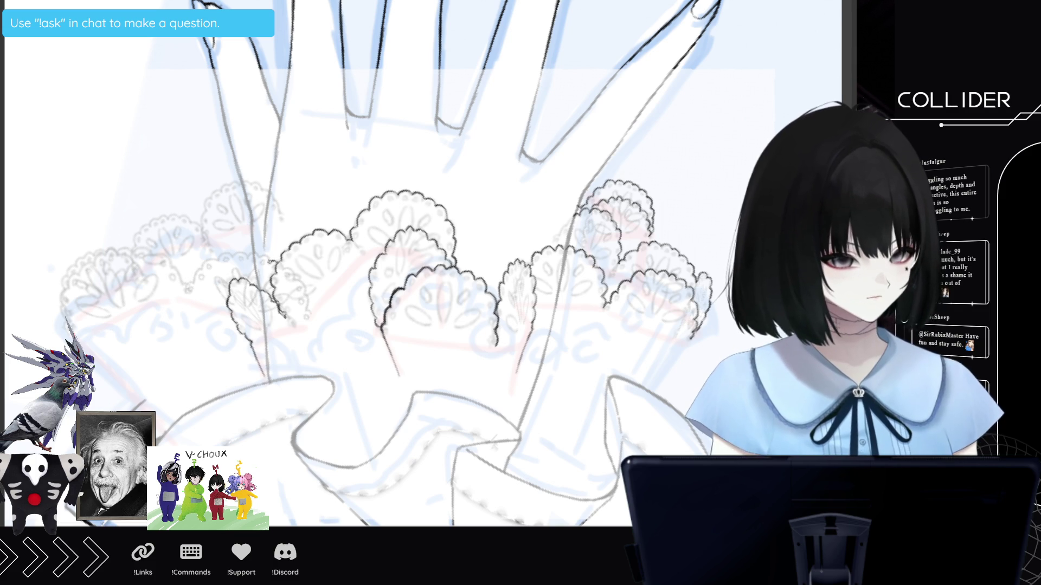
left_click_drag(245, 254, 231, 253)
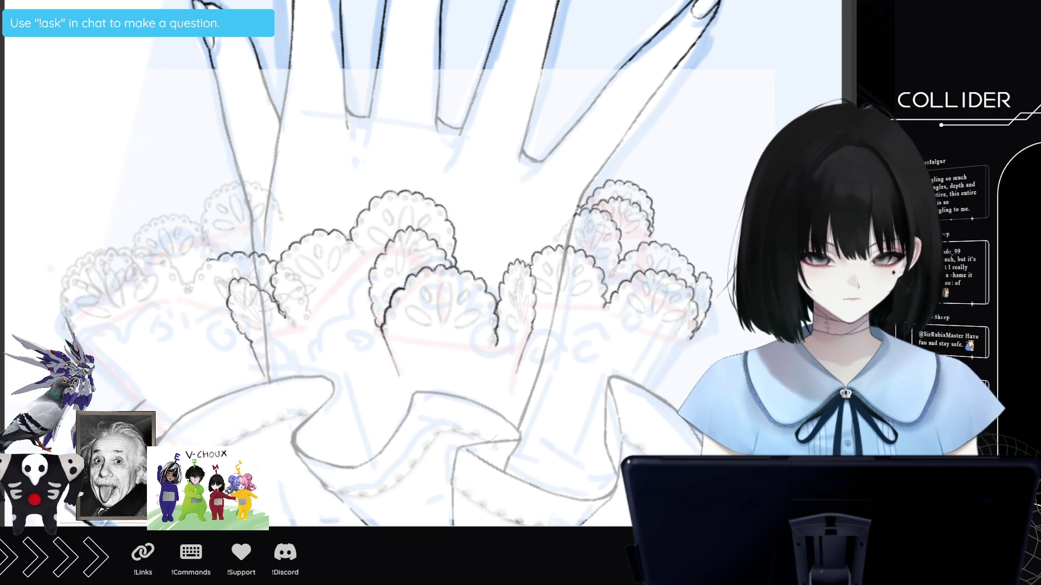
mouse_move(210, 260)
left_mouse_down()
mouse_move(188, 288)
mouse_move(173, 269)
left_mouse_up()
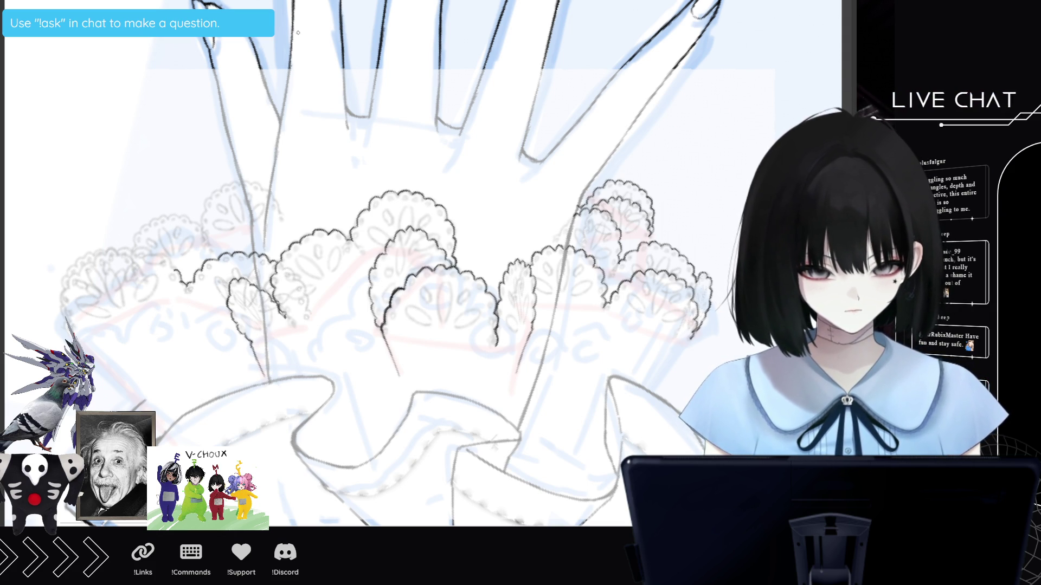
left_click_drag(172, 270, 144, 252)
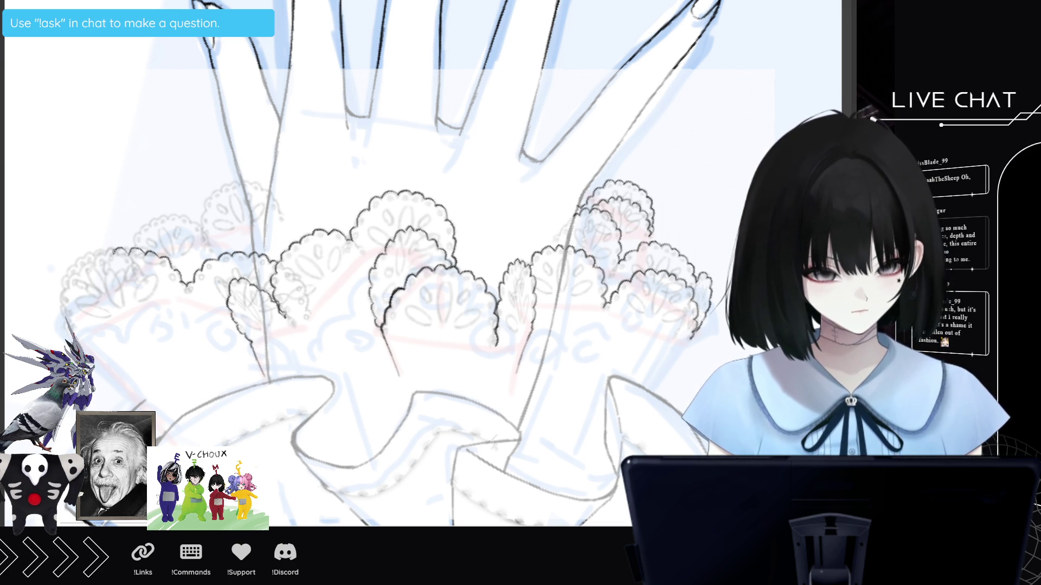
- Ink the far-left flower's scallops and the cuff edge line beneath them
left_click_drag(103, 260, 70, 304)
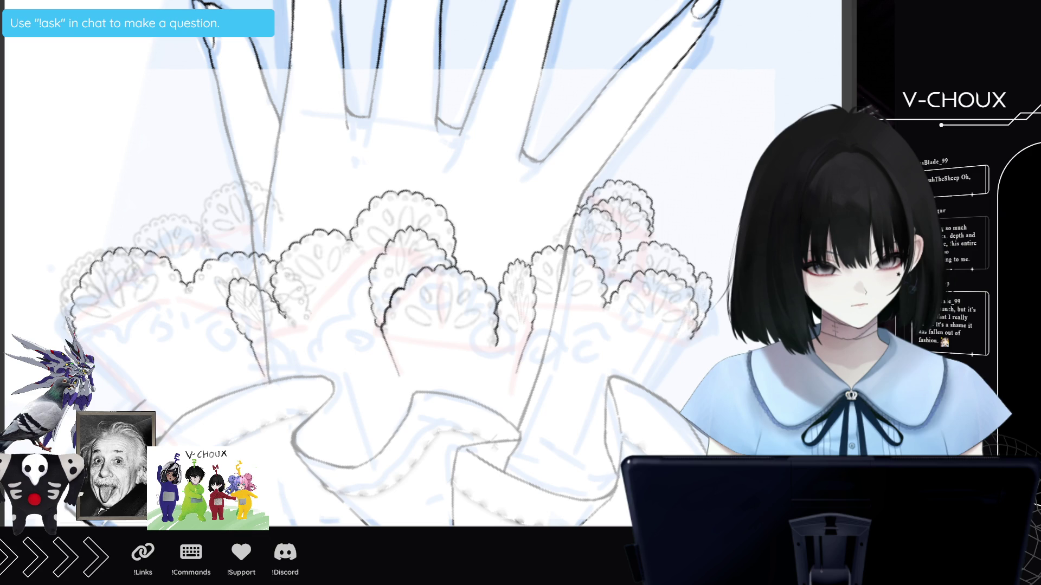
mouse_move(67, 304)
left_mouse_down()
mouse_move(60, 322)
mouse_move(66, 293)
left_mouse_up()
mouse_move(96, 260)
left_mouse_down()
mouse_move(60, 291)
mouse_move(105, 248)
mouse_move(185, 213)
mouse_move(216, 253)
mouse_move(206, 209)
mouse_move(227, 184)
left_mouse_up()
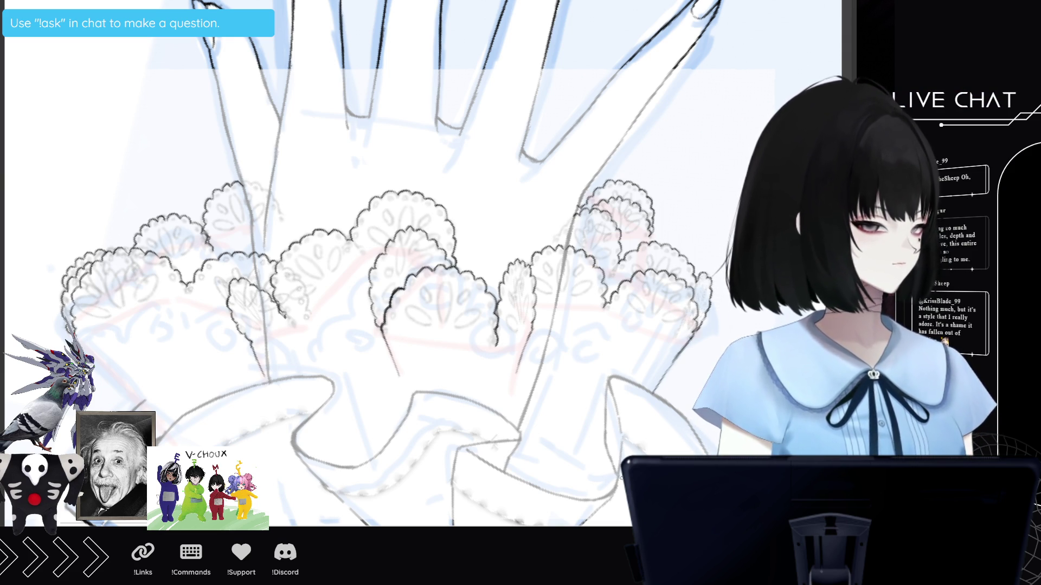
left_click_drag(81, 345, 170, 432)
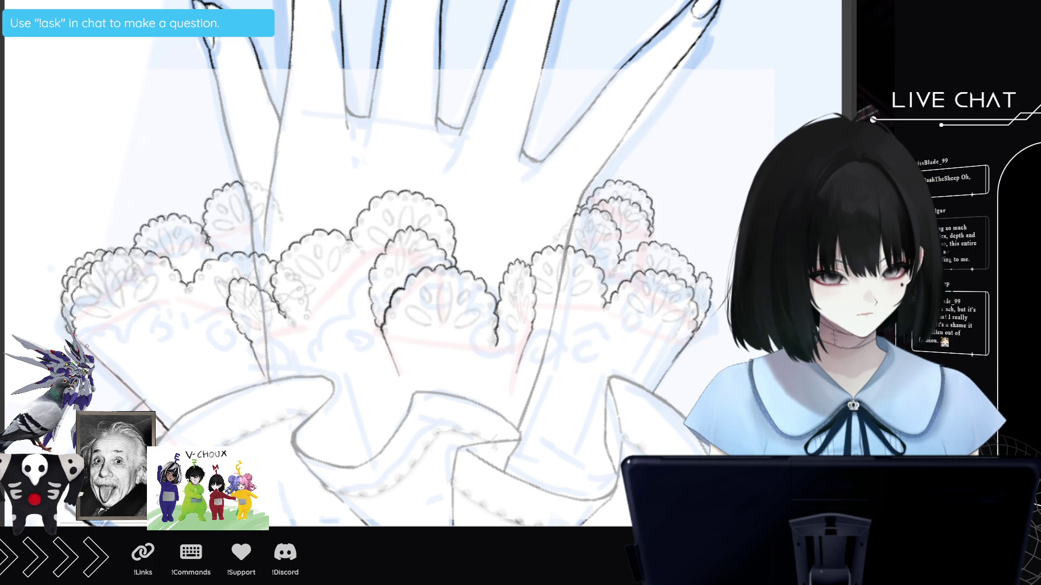
left_click_drag(81, 342, 111, 373)
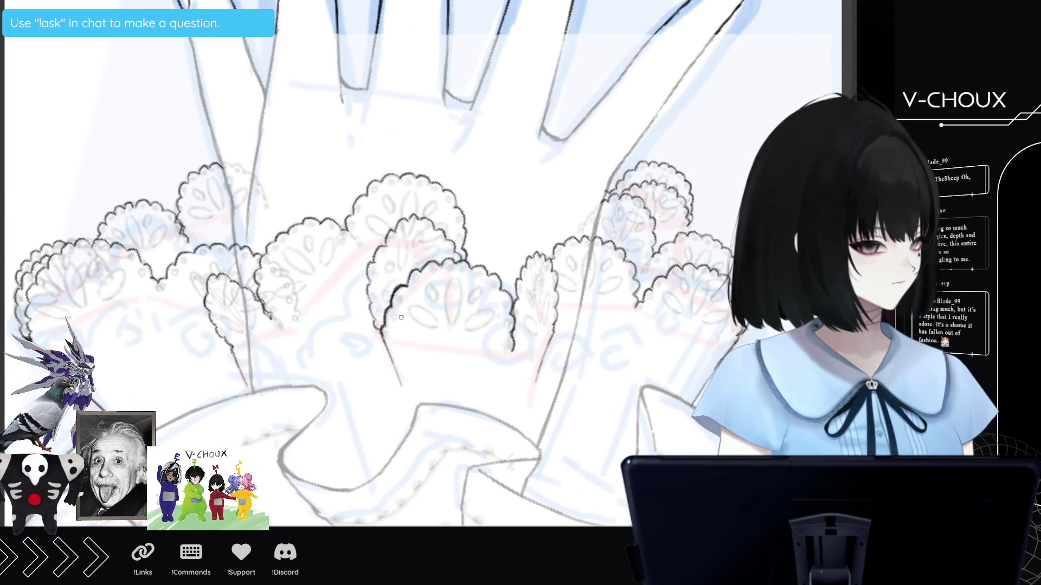
- Draw small eyelet loops along the central lace scallop edges, then pan to show more lace
left_click_drag(388, 329, 401, 301)
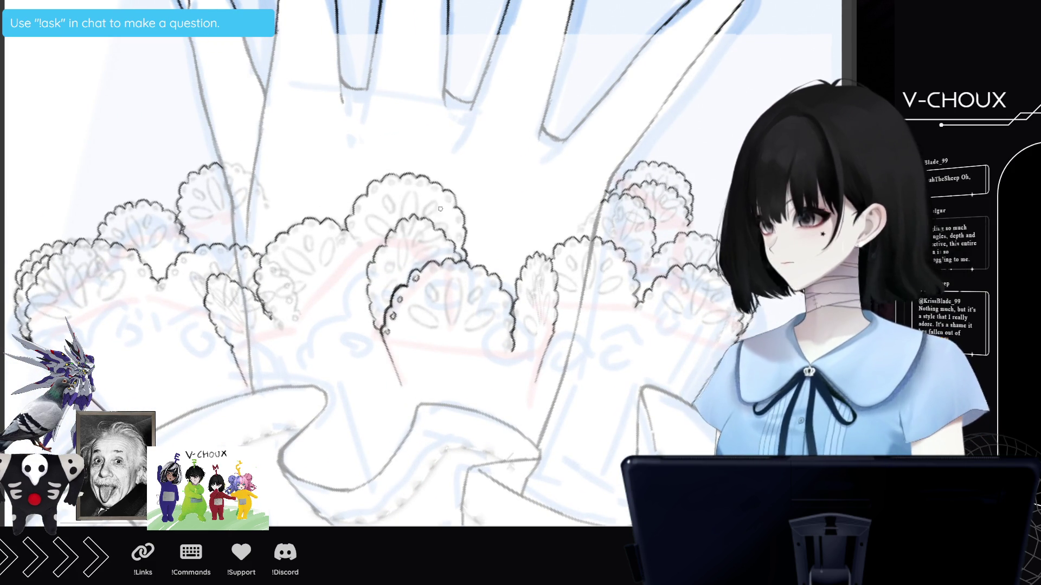
left_click_drag(448, 262, 506, 304)
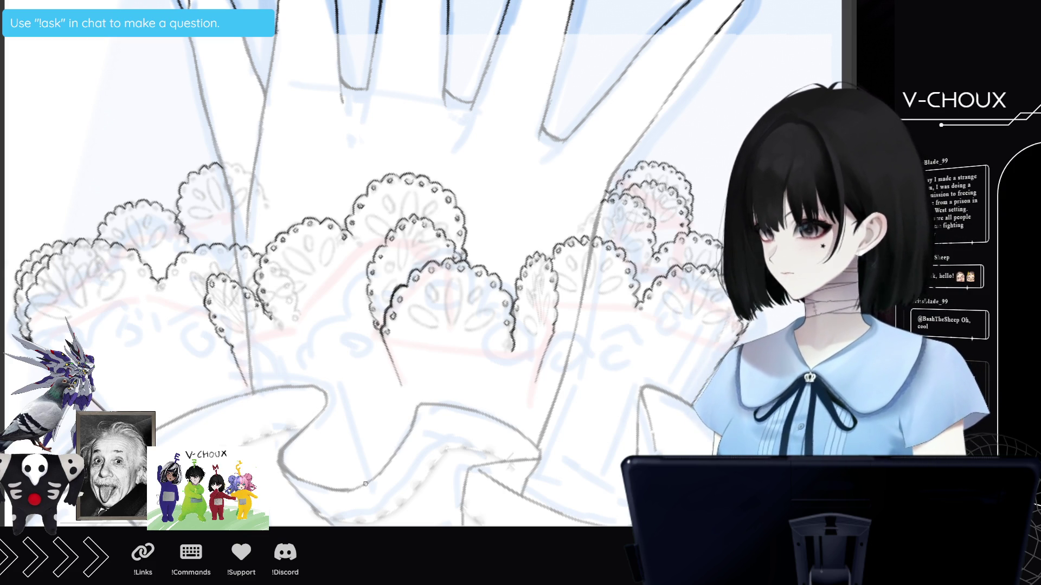
left_click_drag(365, 483, 486, 484)
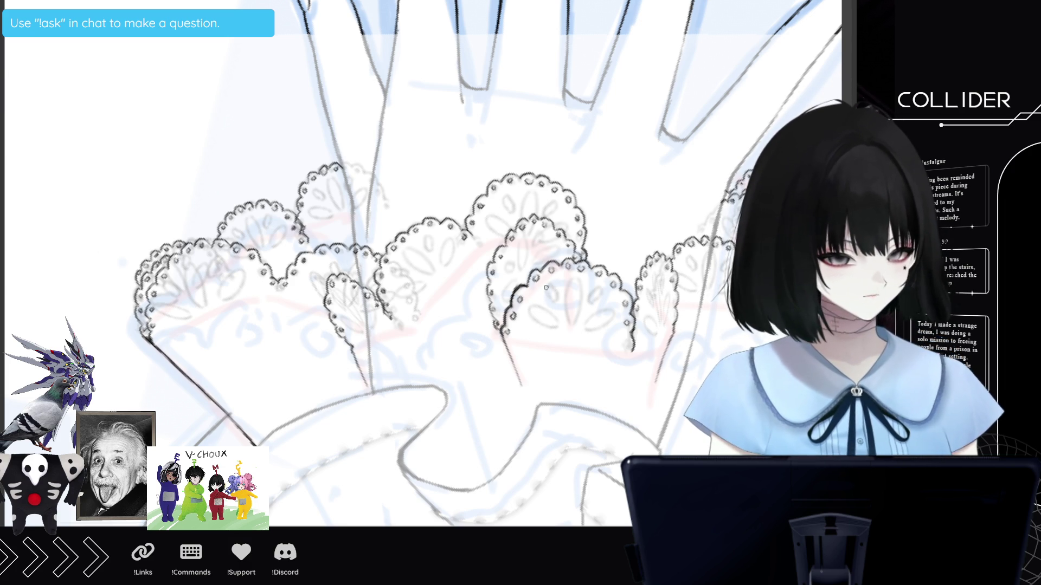
- Ink eyelet ovals and petal-shaped cut-outs inside the central lace scallops
left_click_drag(555, 293, 553, 288)
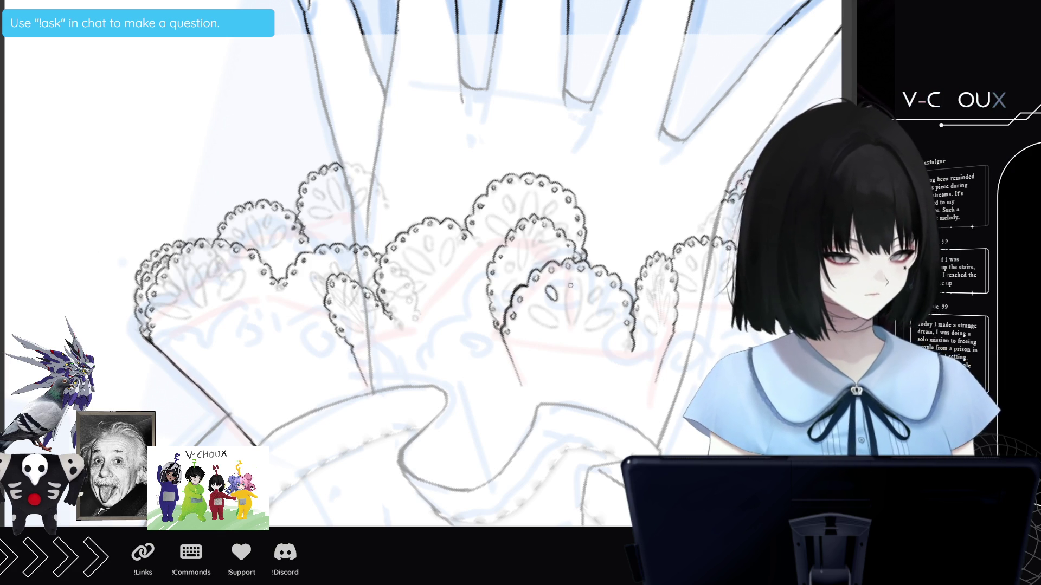
mouse_move(571, 275)
left_mouse_down()
mouse_move(573, 322)
mouse_move(593, 303)
mouse_move(539, 306)
mouse_move(530, 320)
mouse_move(586, 332)
mouse_move(612, 311)
mouse_move(584, 330)
left_mouse_up()
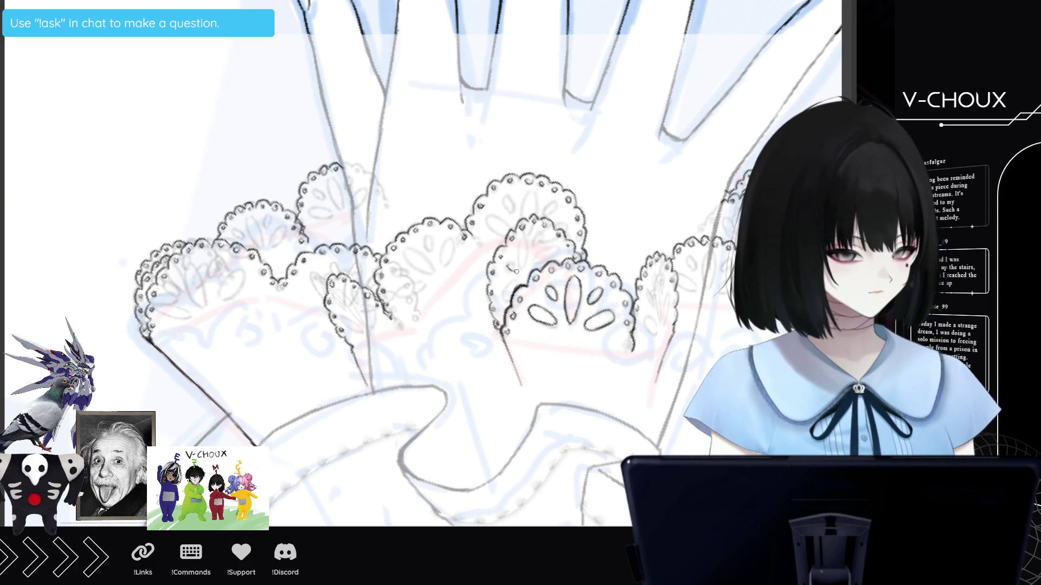
mouse_move(522, 245)
left_mouse_down()
mouse_move(527, 267)
mouse_move(525, 239)
mouse_move(532, 250)
mouse_move(539, 233)
left_mouse_up()
mouse_move(514, 279)
left_mouse_down()
mouse_move(501, 290)
mouse_move(515, 301)
left_mouse_up()
mouse_move(552, 258)
left_mouse_down()
mouse_move(544, 250)
mouse_move(540, 271)
left_mouse_up()
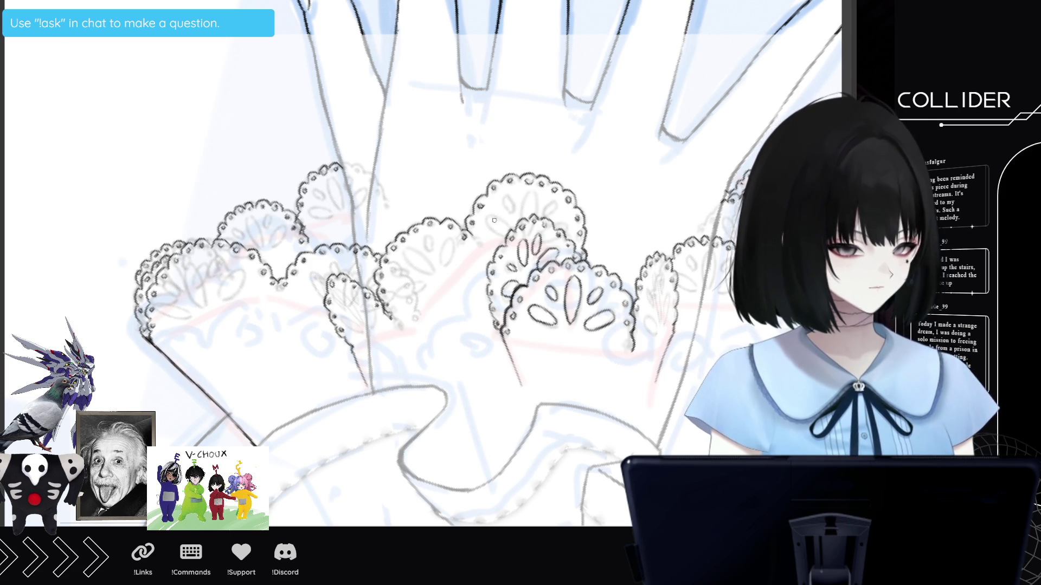
mouse_move(500, 236)
left_mouse_down()
mouse_move(490, 221)
mouse_move(501, 198)
mouse_move(513, 209)
mouse_move(528, 192)
mouse_move(533, 216)
mouse_move(557, 203)
left_mouse_up()
mouse_move(449, 250)
left_mouse_down()
mouse_move(444, 238)
mouse_move(454, 240)
mouse_move(426, 235)
mouse_move(433, 253)
mouse_move(405, 249)
mouse_move(431, 274)
mouse_move(414, 249)
mouse_move(398, 278)
mouse_move(409, 268)
mouse_move(409, 285)
mouse_move(421, 288)
left_mouse_up()
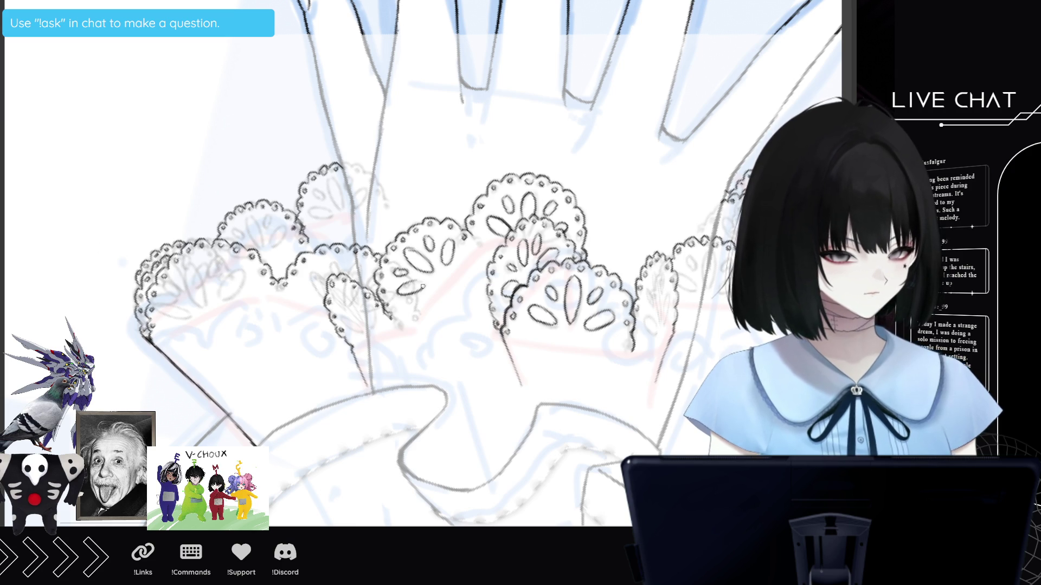
key("ctrl+0")
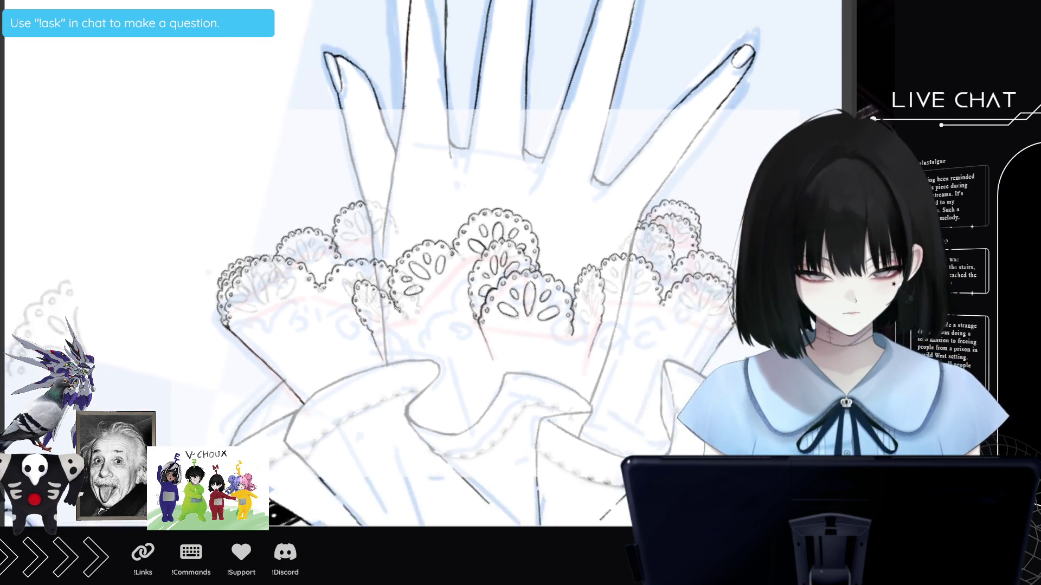
- Add small cut-out marks to the lace and ink the right cuff's scalloped edge
key("ctrl+plus")
key("ctrl+plus")
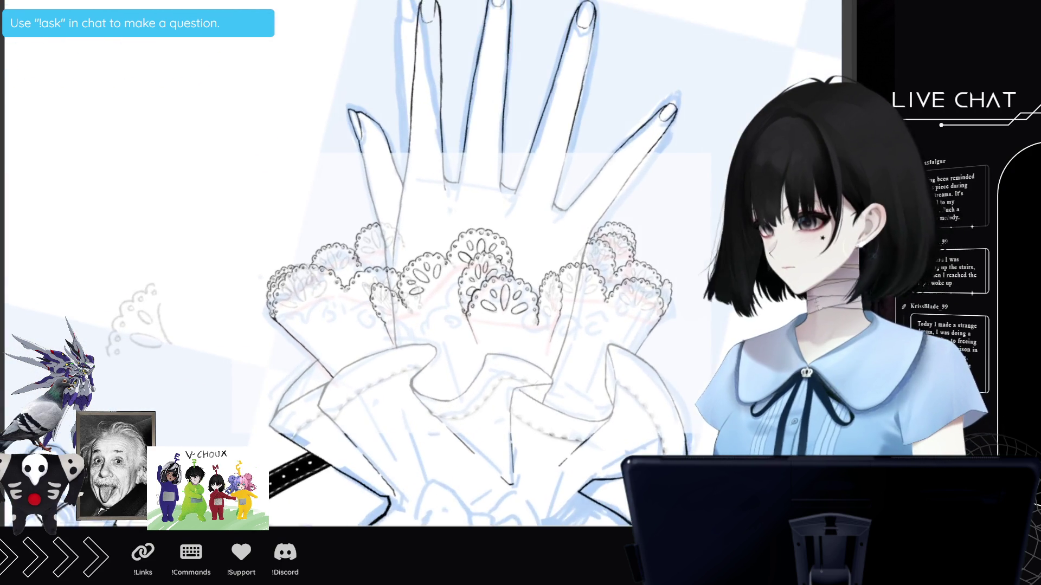
left_click_drag(373, 290, 378, 308)
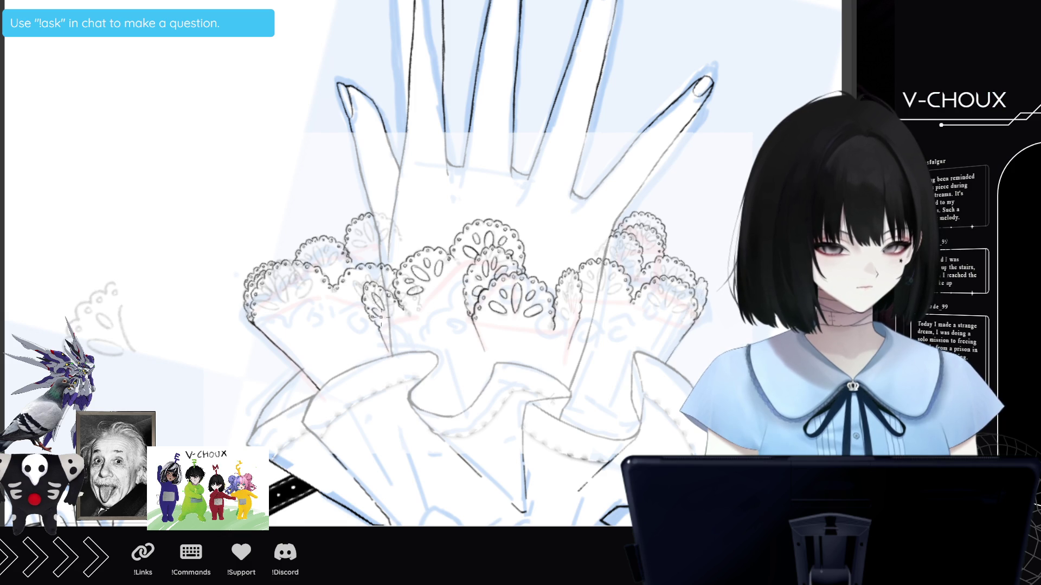
left_click_drag(378, 290, 395, 308)
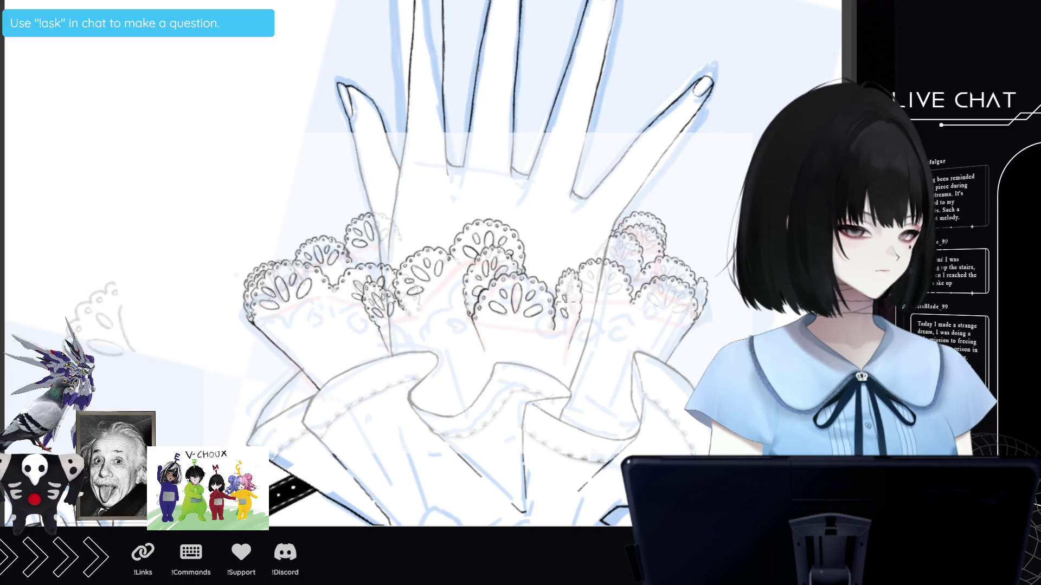
mouse_move(567, 288)
left_mouse_down()
mouse_move(573, 309)
mouse_move(590, 298)
mouse_move(587, 283)
mouse_move(610, 278)
left_mouse_up()
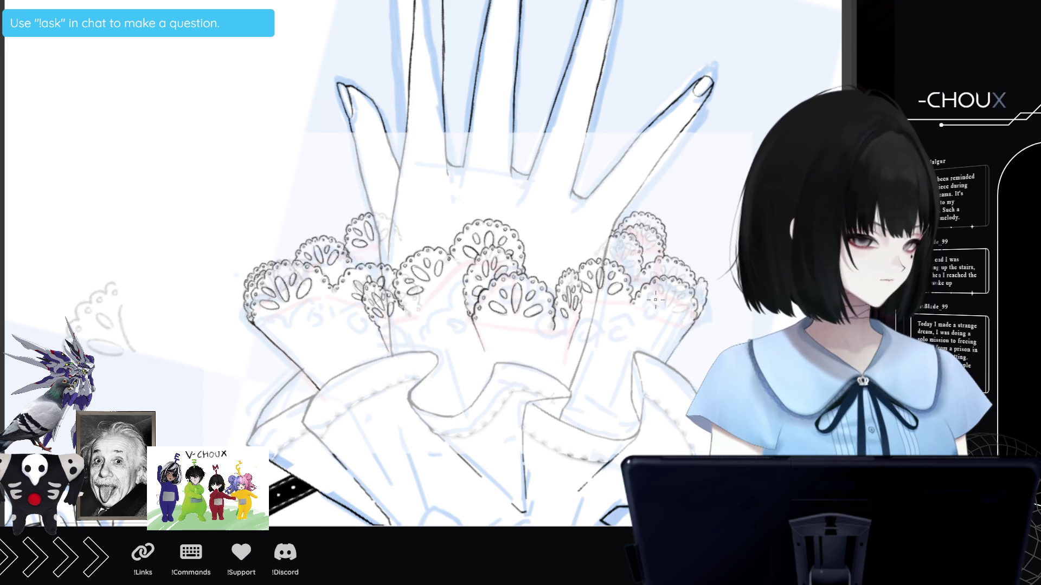
left_click_drag(661, 288, 675, 300)
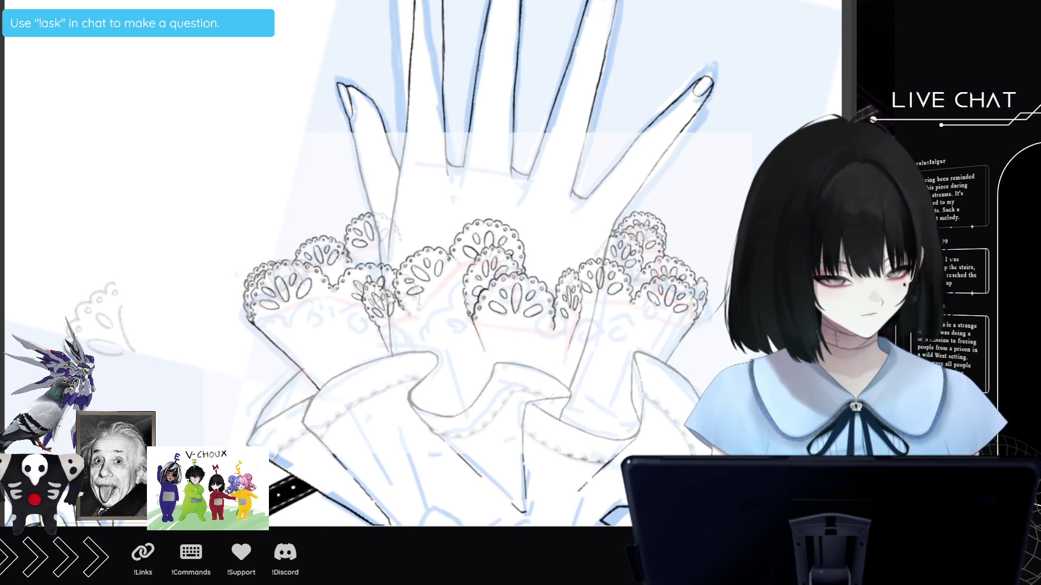
key("ctrl+minus")
key("ctrl+plus")
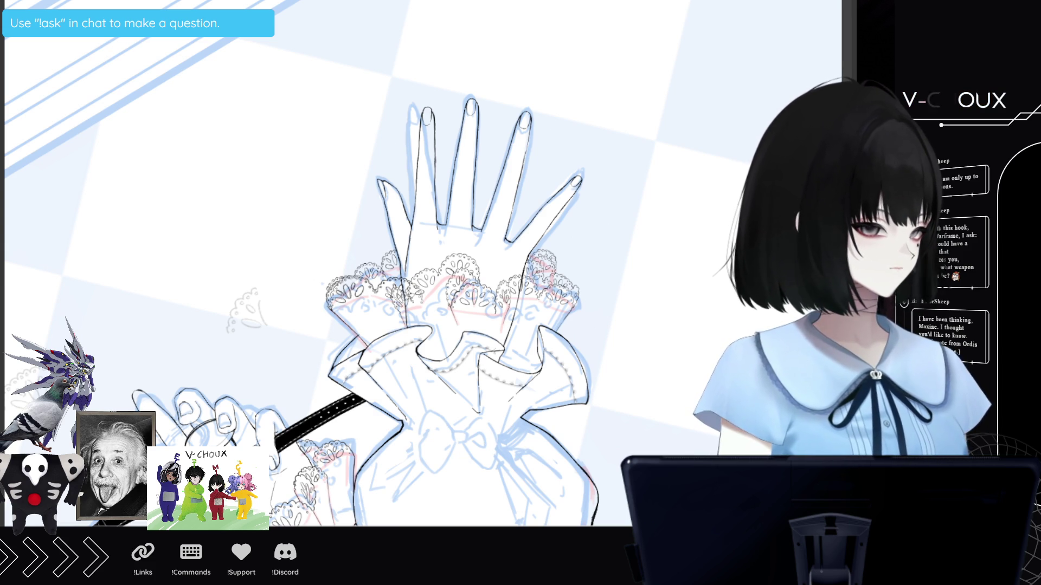
key("ctrl+z")
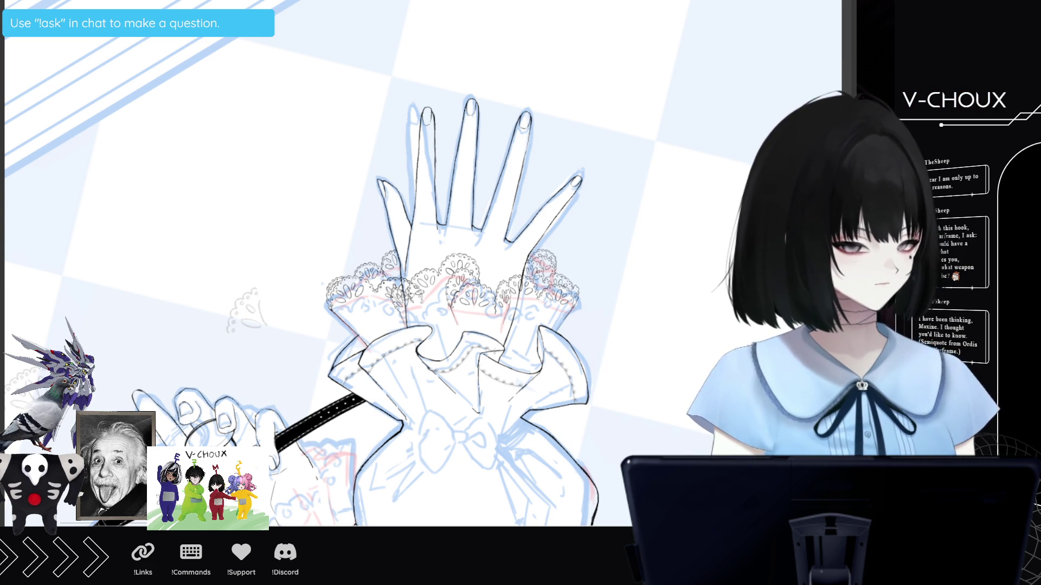
key("ctrl+y")
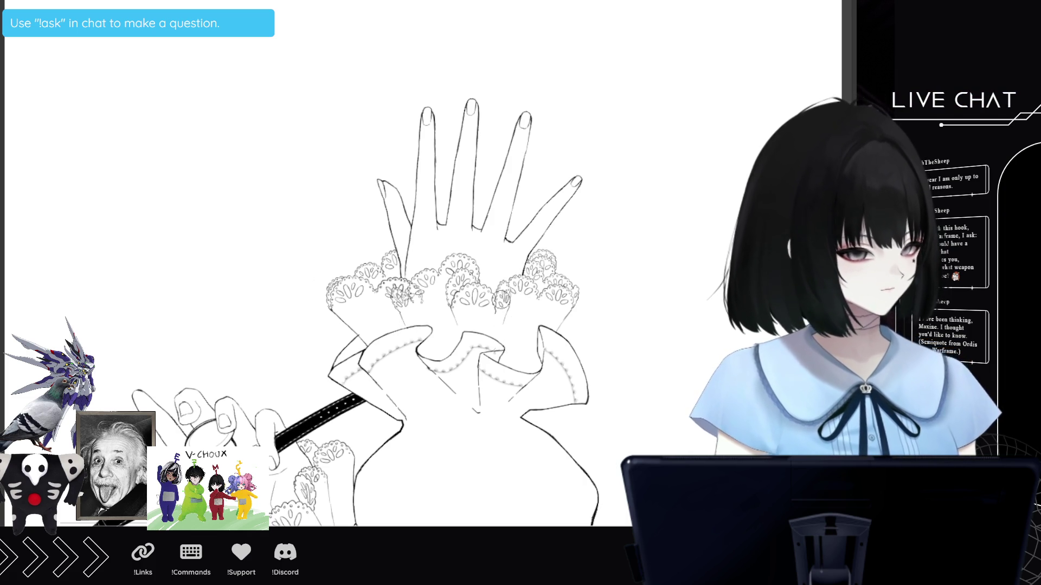
scroll(401, 294, "down", 3)
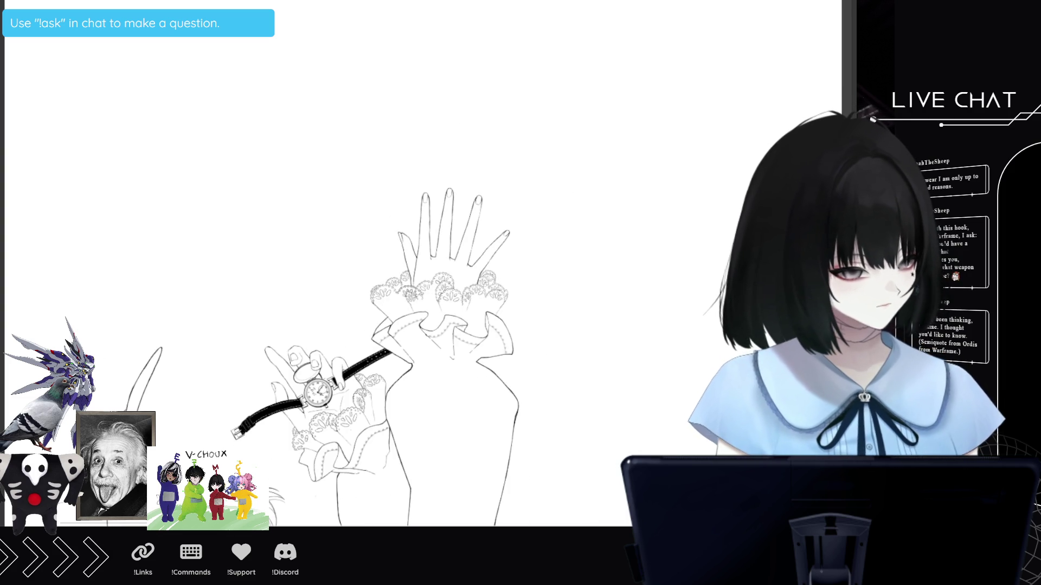
left_click_drag(402, 294, 369, 261)
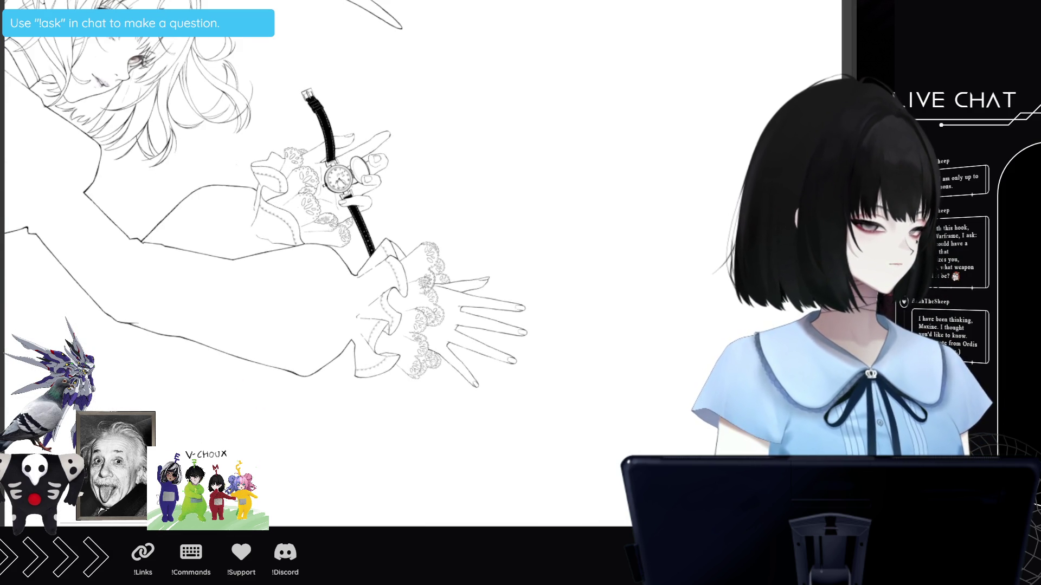
key("ctrl+z")
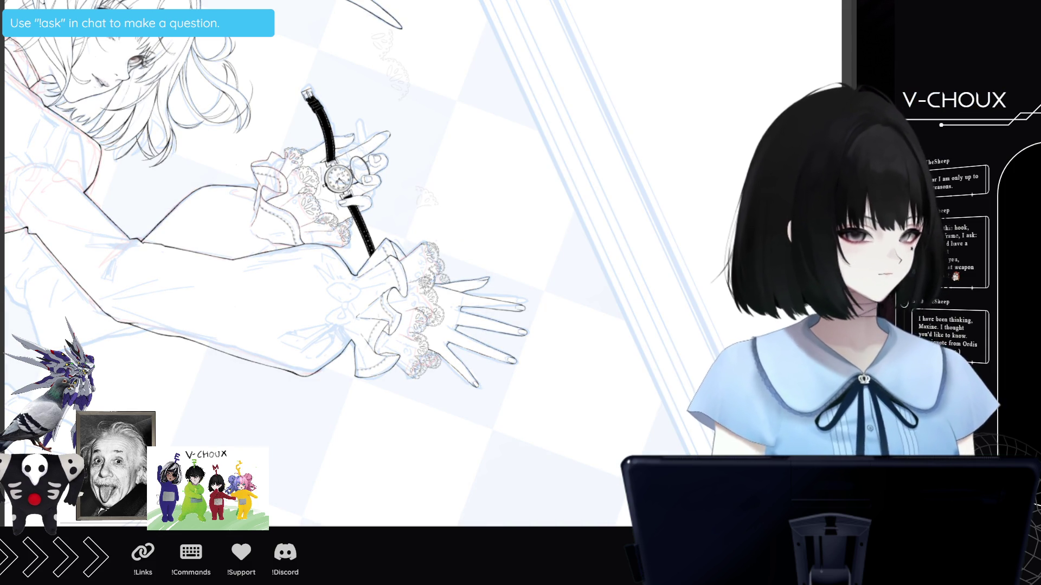
scroll(420, 293, "up", 3)
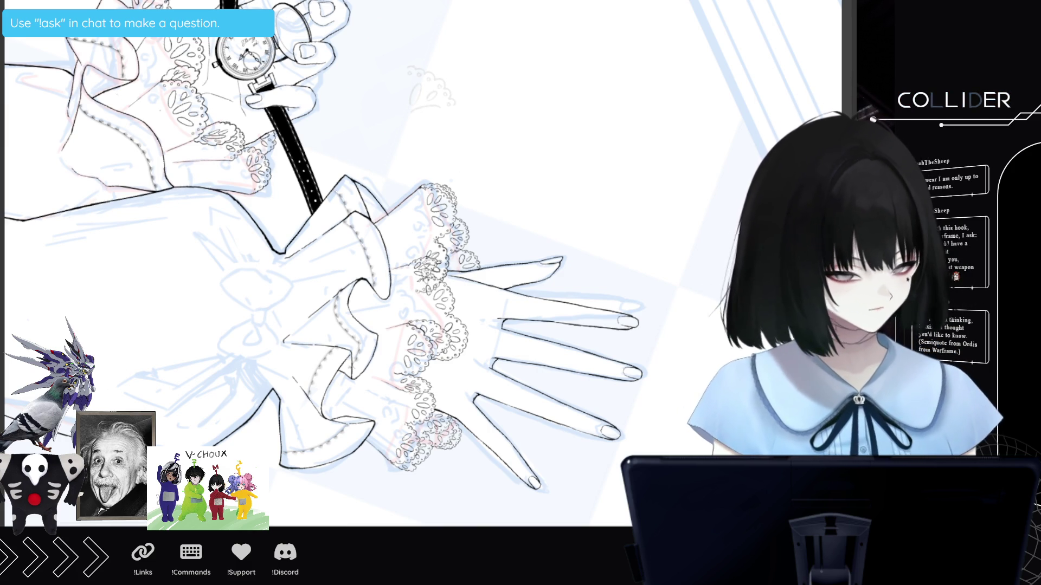
- Rotate and zoom onto the outstretched hand's cuff and ink the top of its lace edge
scroll(428, 288, "up", 2)
scroll(429, 298, "up", 2)
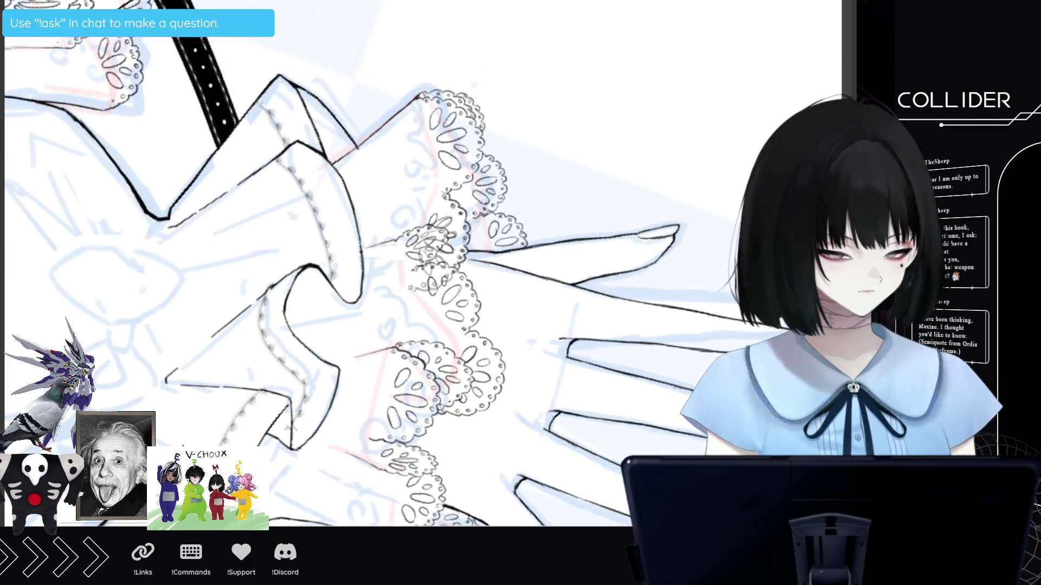
key("minus")
key("minus")
key("minus")
scroll(422, 260, "up", 2)
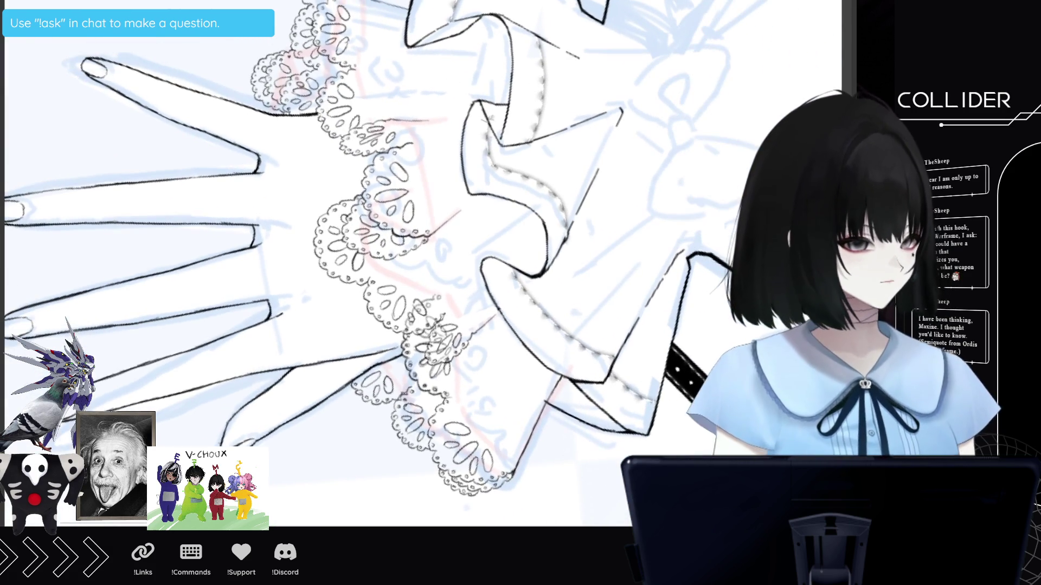
left_click_drag(412, 120, 441, 222)
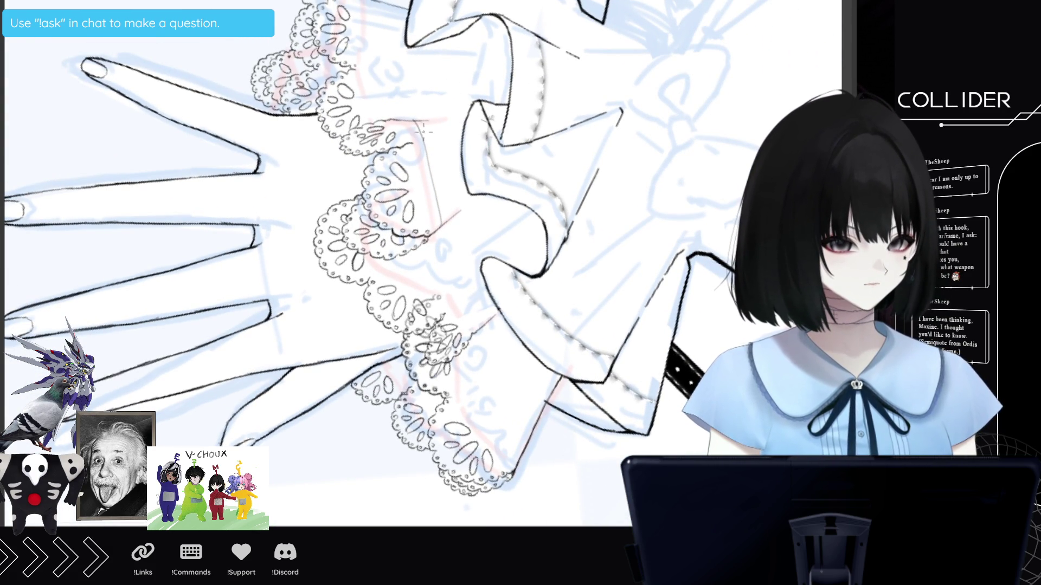
left_click_drag(419, 116, 441, 216)
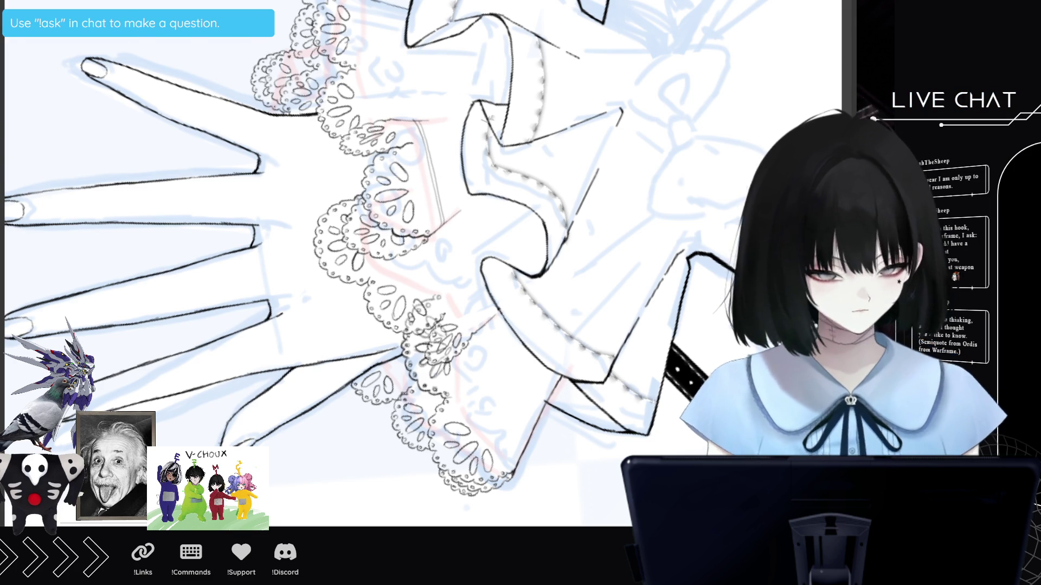
key("asciicircum")
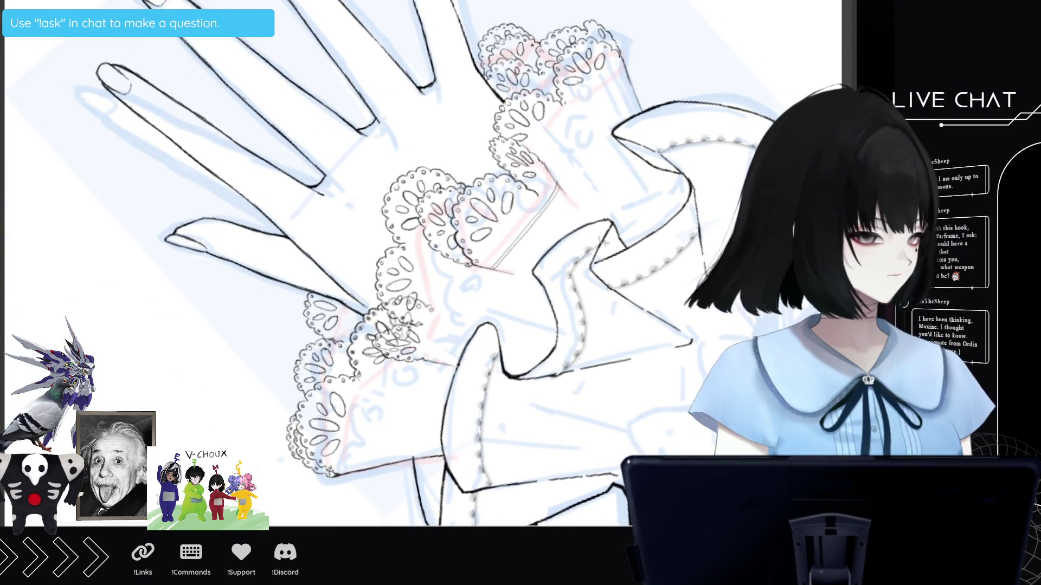
scroll(434, 183, "down", 3)
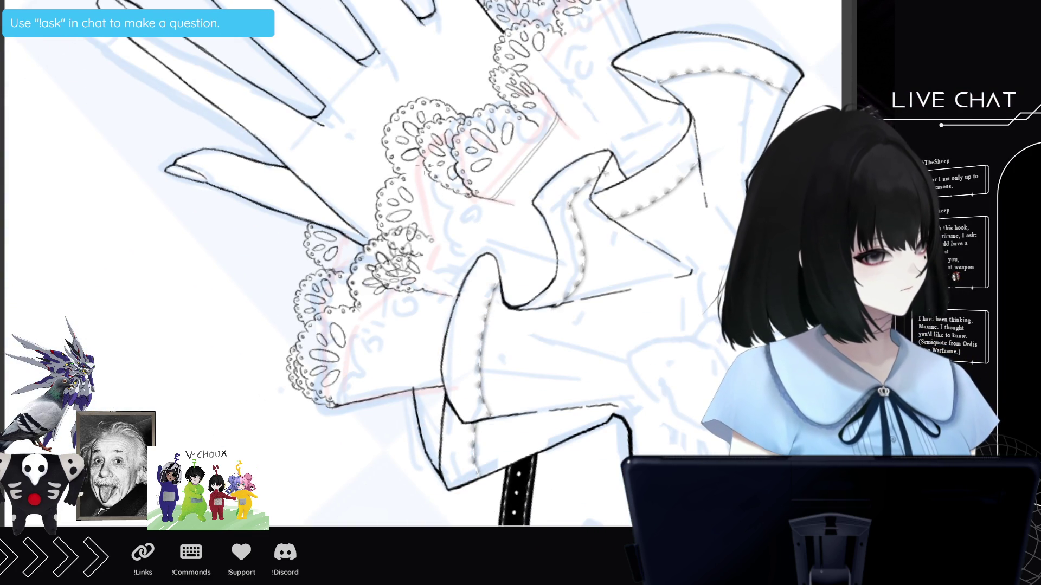
- Continue the cuff's lace edge down and left, undoing a stray detail stroke
mouse_move(422, 163)
left_mouse_down()
mouse_move(440, 249)
mouse_move(427, 300)
left_mouse_up()
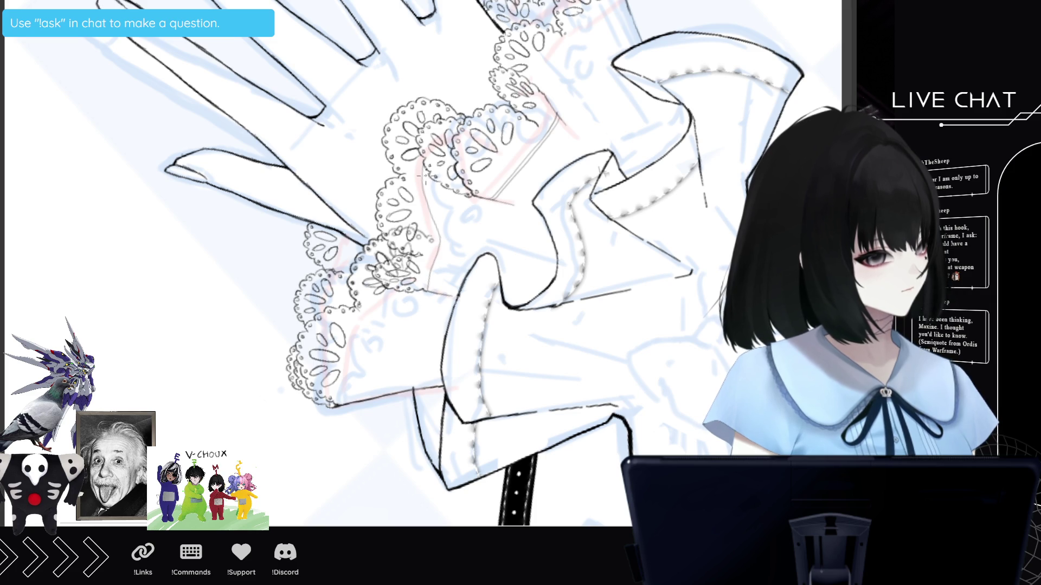
mouse_move(420, 173)
left_mouse_down()
mouse_move(444, 239)
mouse_move(432, 282)
left_mouse_up()
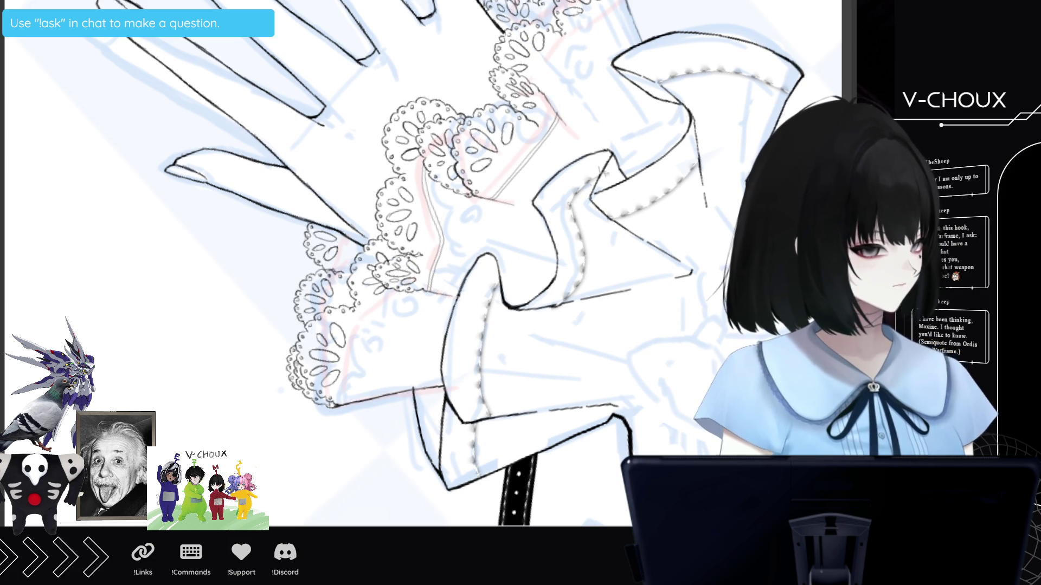
left_click_drag(399, 232, 431, 241)
key("ctrl+z")
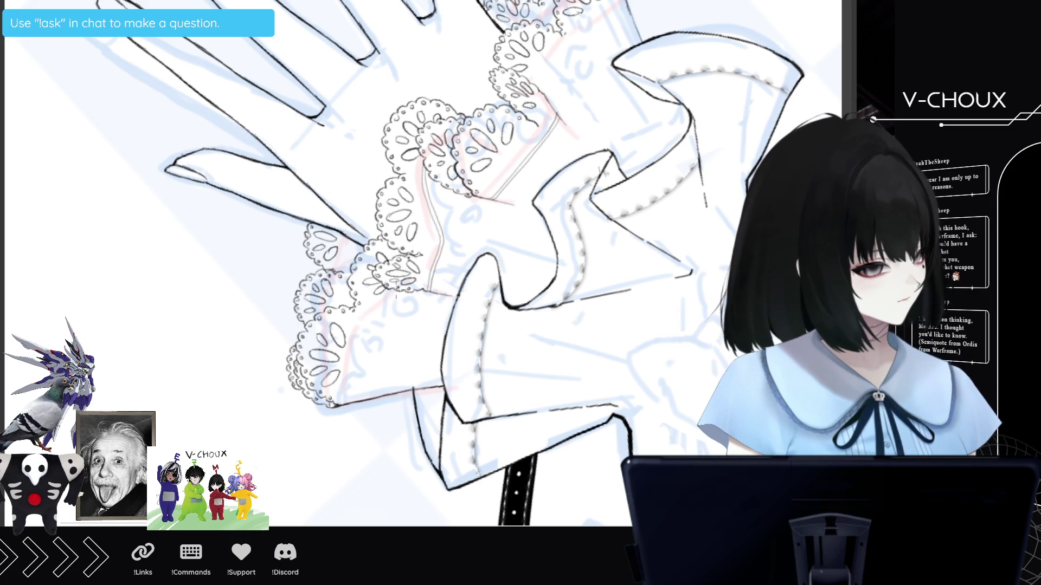
left_click_drag(351, 373, 351, 401)
left_click_drag(398, 293, 355, 342)
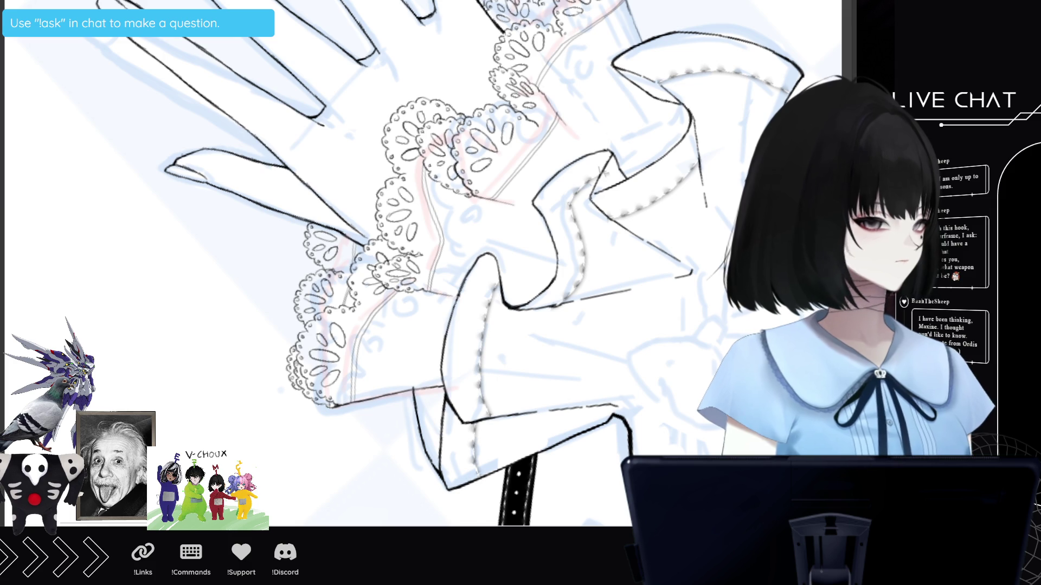
scroll(369, 263, "up", 3)
scroll(369, 264, "up", 2)
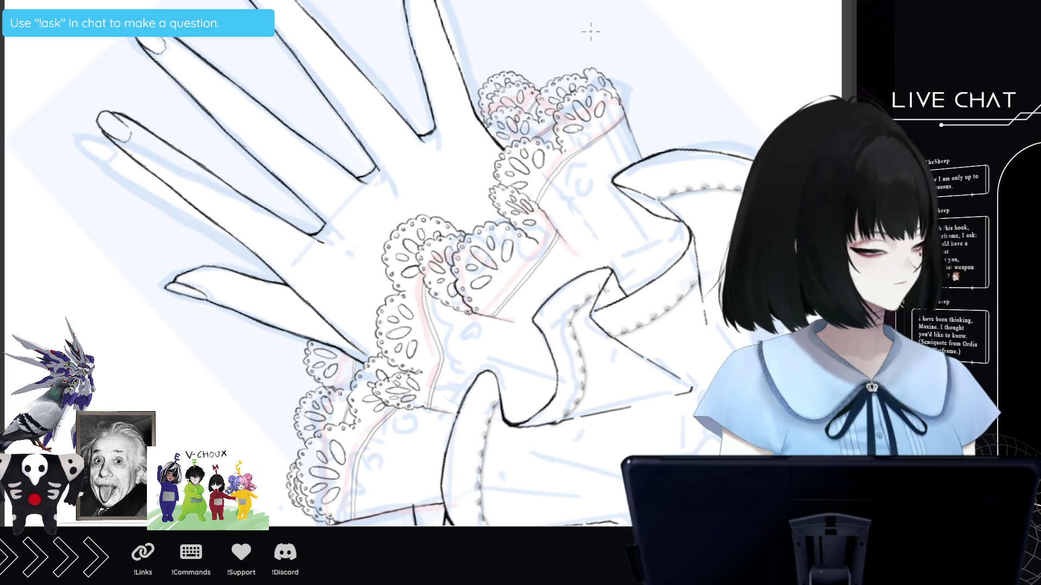
key("ctrl+minus")
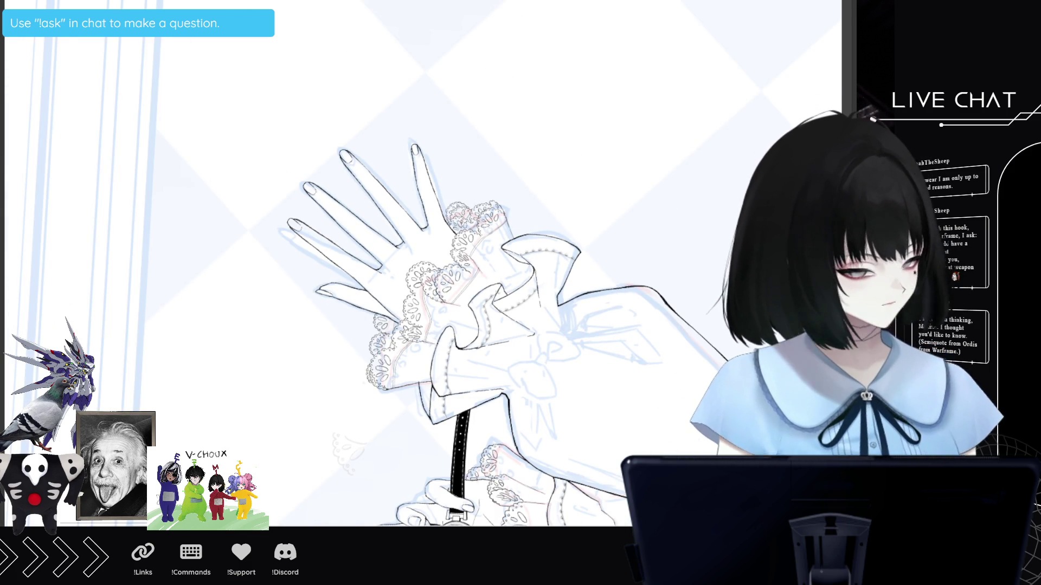
- Rotate and zoom onto the watch-holding hand and ink its cuff's lace edge
key("-")
key("^")
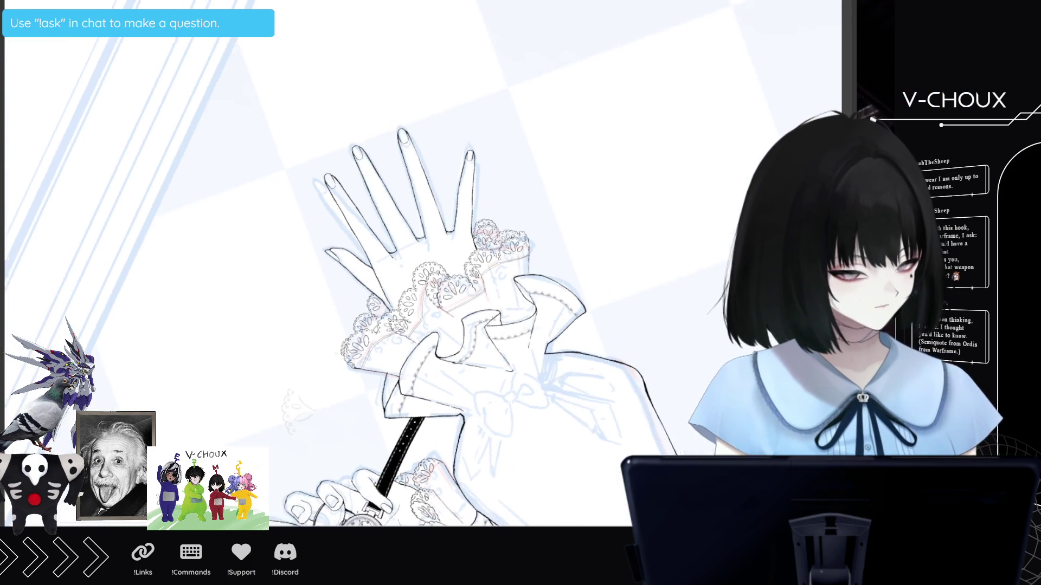
key("^")
key("^")
key("^")
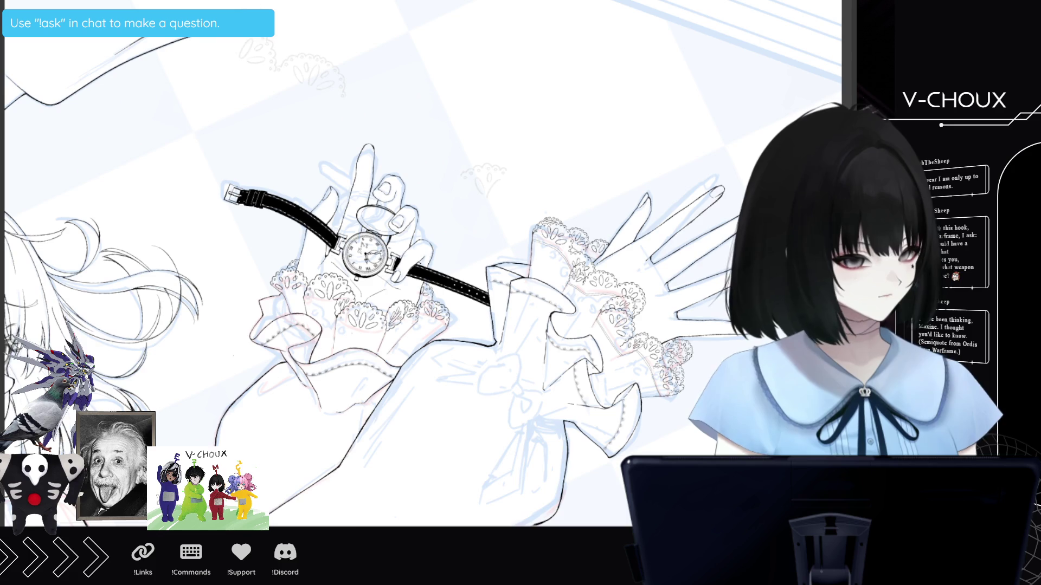
key("ctrl+plus")
key("-")
key("-")
key("-")
left_click_drag(490, 250, 472, 302)
mouse_move(493, 249)
left_mouse_down()
mouse_move(472, 308)
mouse_move(511, 393)
mouse_move(493, 462)
left_mouse_up()
mouse_move(510, 365)
left_mouse_down()
mouse_move(507, 431)
mouse_move(494, 461)
mouse_move(460, 481)
mouse_move(460, 527)
left_mouse_up()
left_click_drag(464, 467, 461, 512)
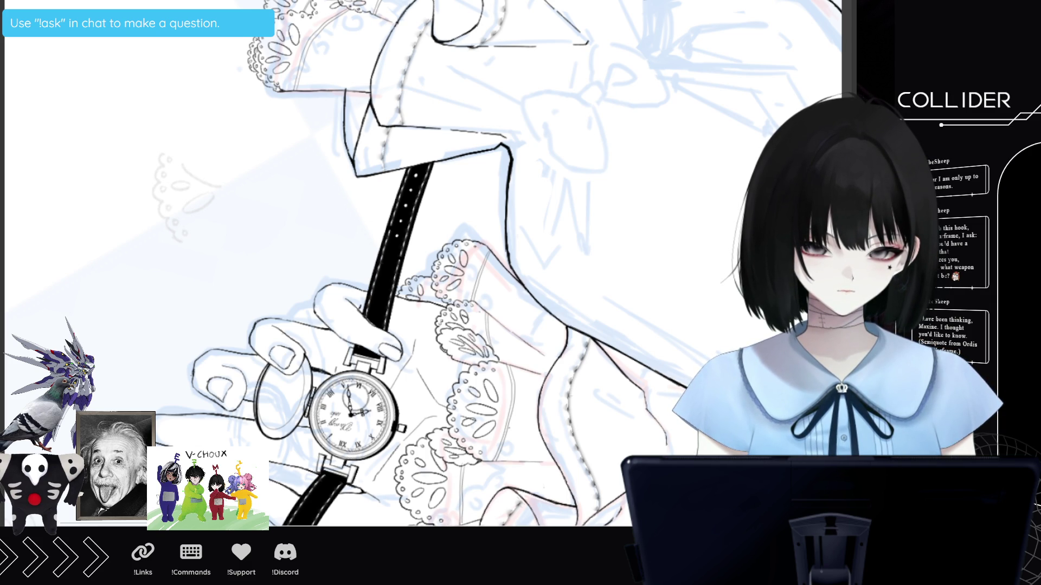
key("ctrl+minus")
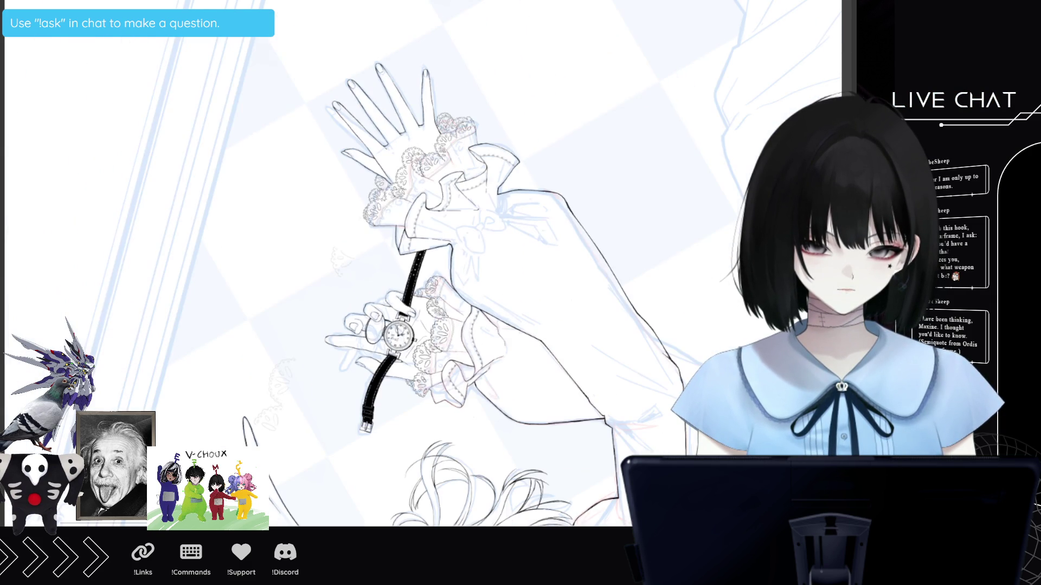
- Rotate the canvas so the hands stand upright and zoom out to the whole figure
key("asciicircum")
key("asciicircum")
key("asciicircum")
key("asciicircum")
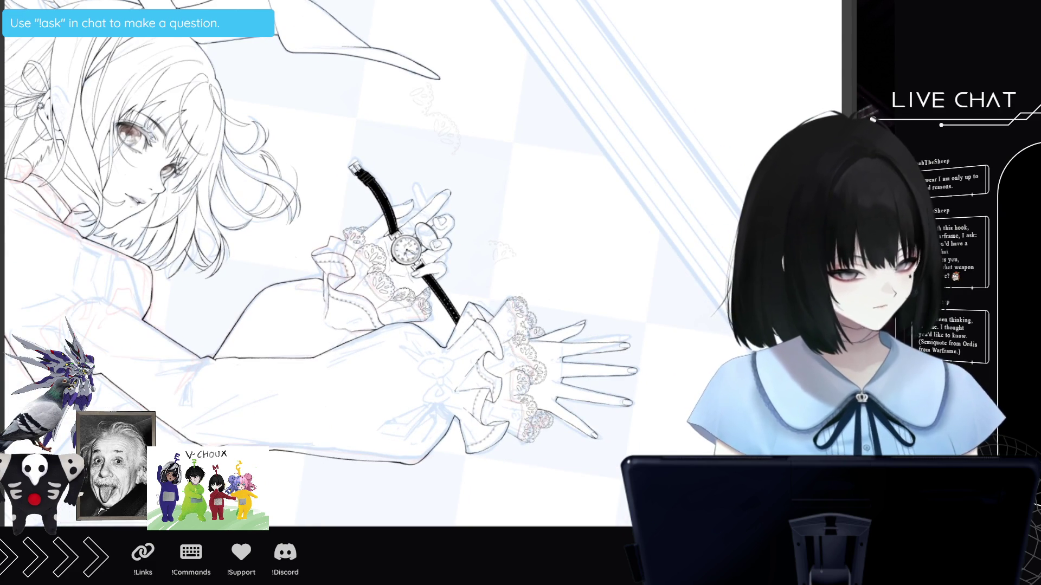
key("ctrl+minus")
key("ctrl+minus")
scroll(342, 261, "down", 2)
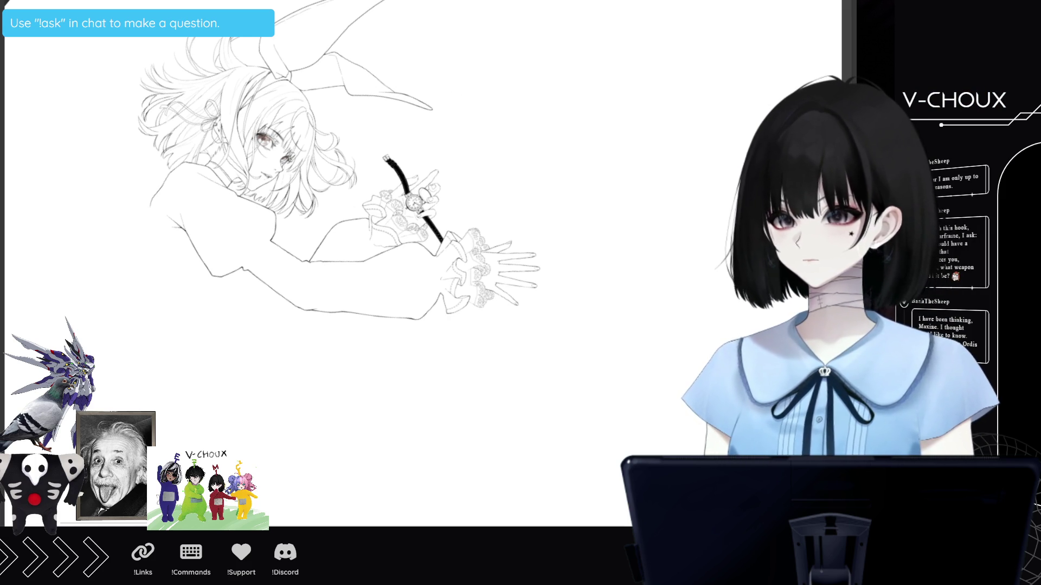
key("ctrl+plus")
key("ctrl+plus")
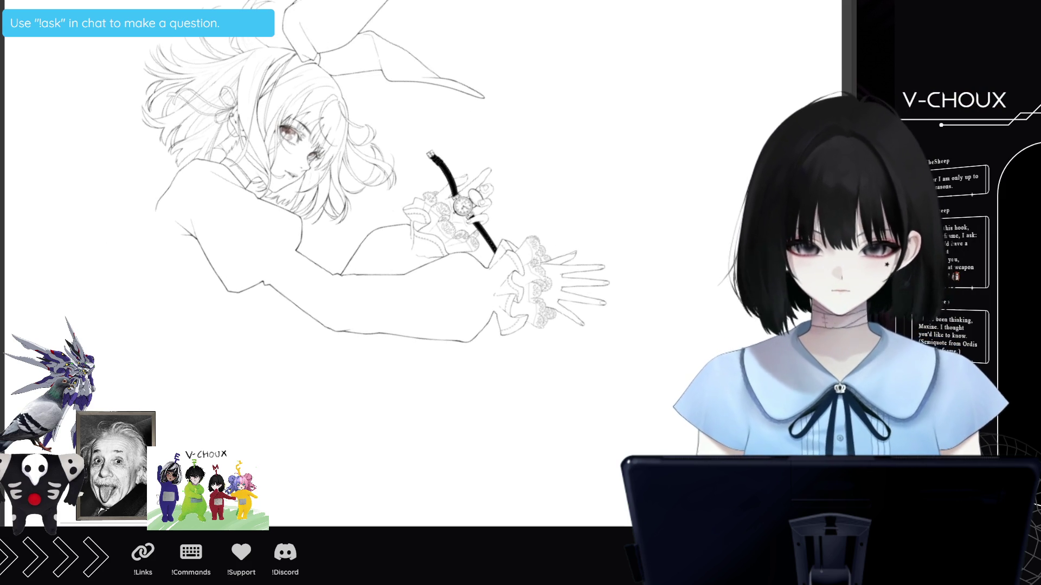
scroll(392, 24, "up", 1)
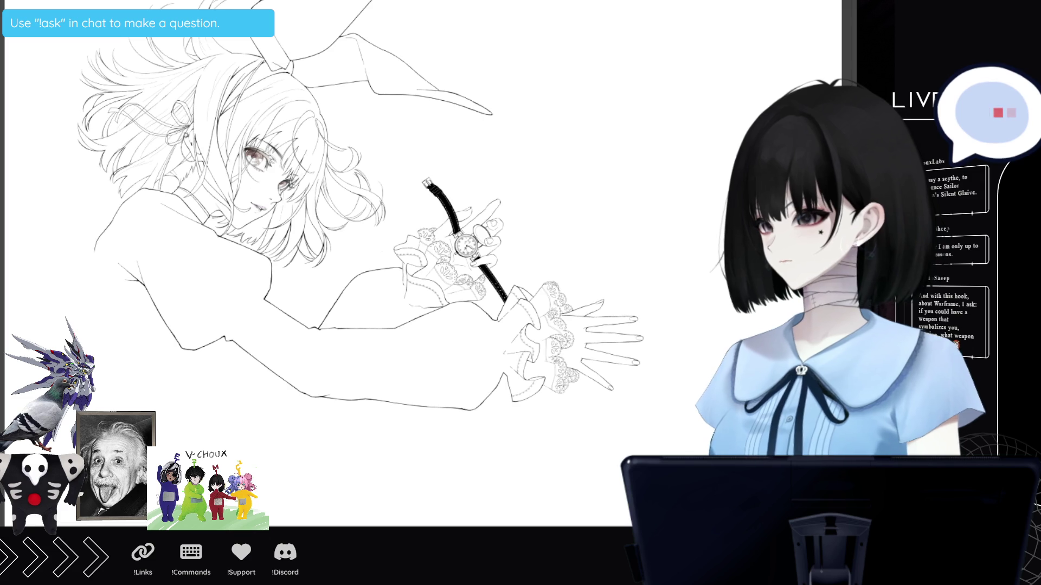
scroll(347, 421, "down", 1)
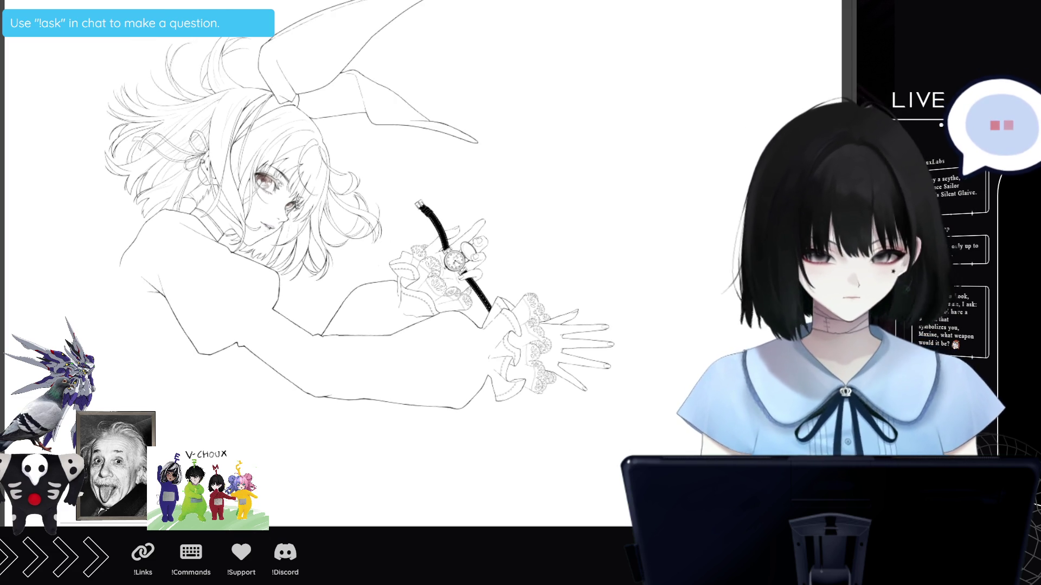
scroll(361, 206, "up", 2)
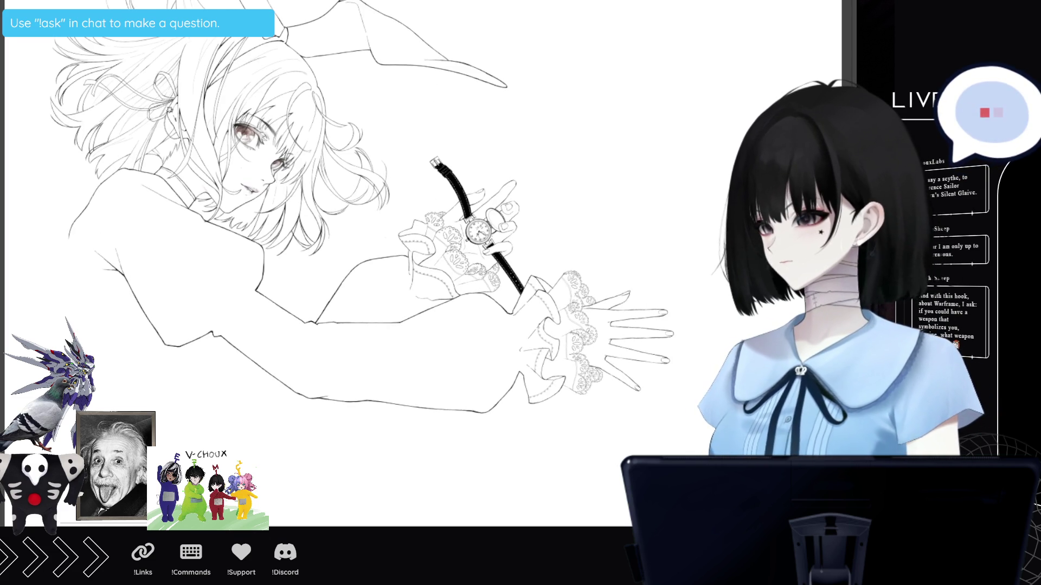
scroll(233, 293, "down", 1)
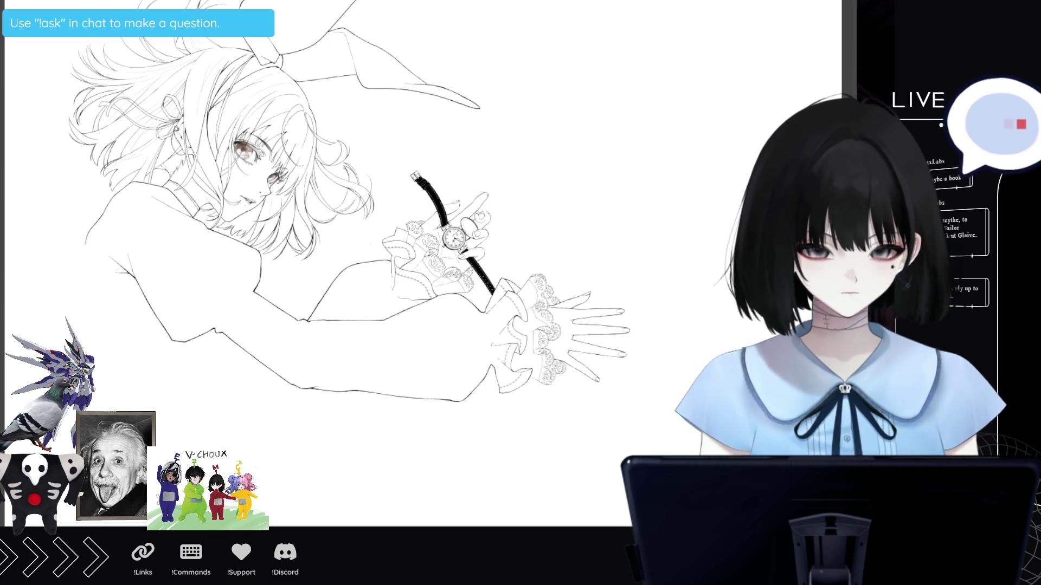
scroll(488, 401, "down", 1)
scroll(347, 357, "up", 3)
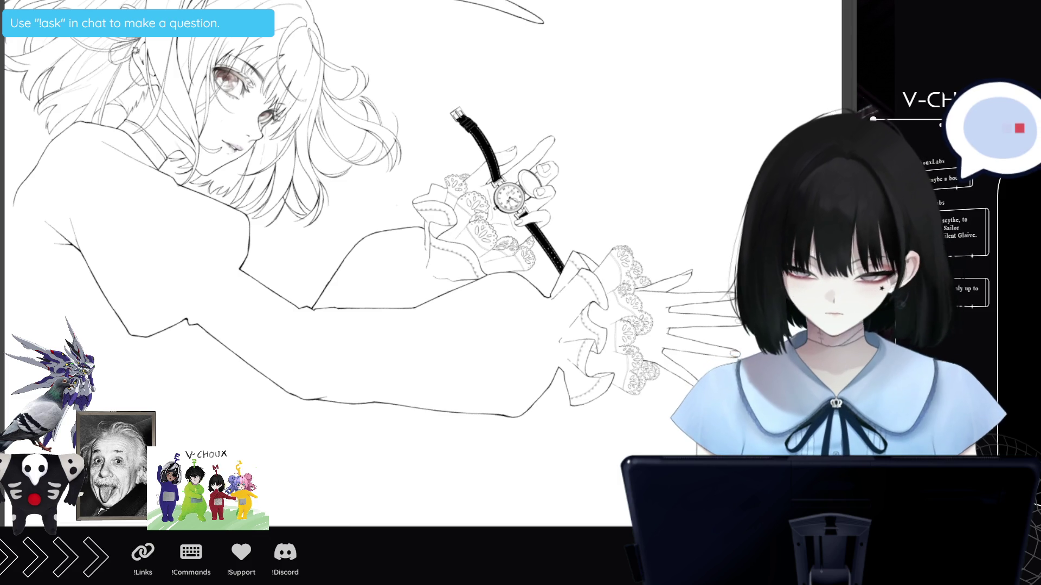
- Rotate and reposition the canvas, then bring back the sketch, frame and checkerboard
key("minus")
key("minus")
key("minus")
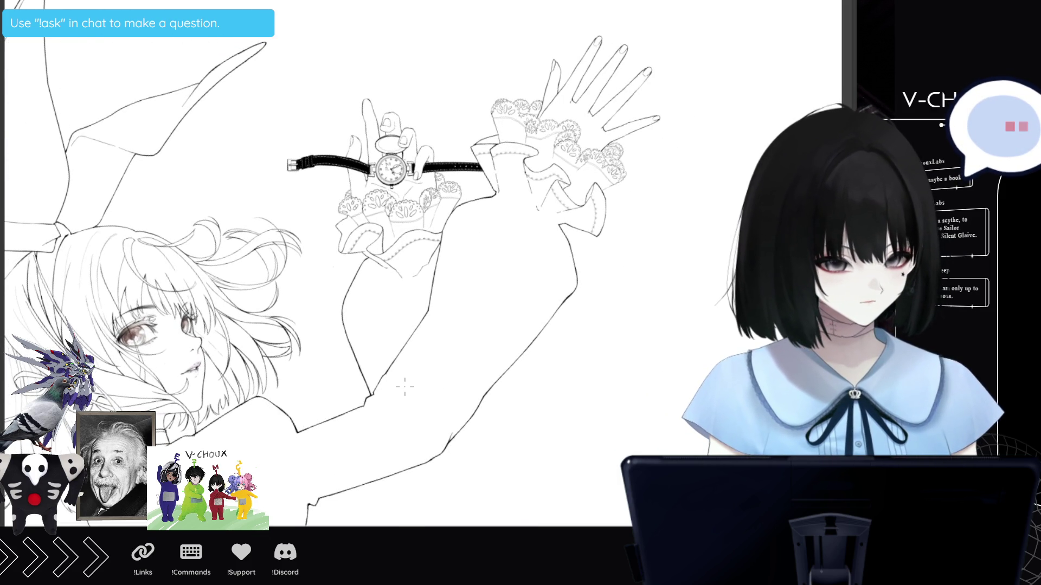
scroll(405, 386, "down", 2)
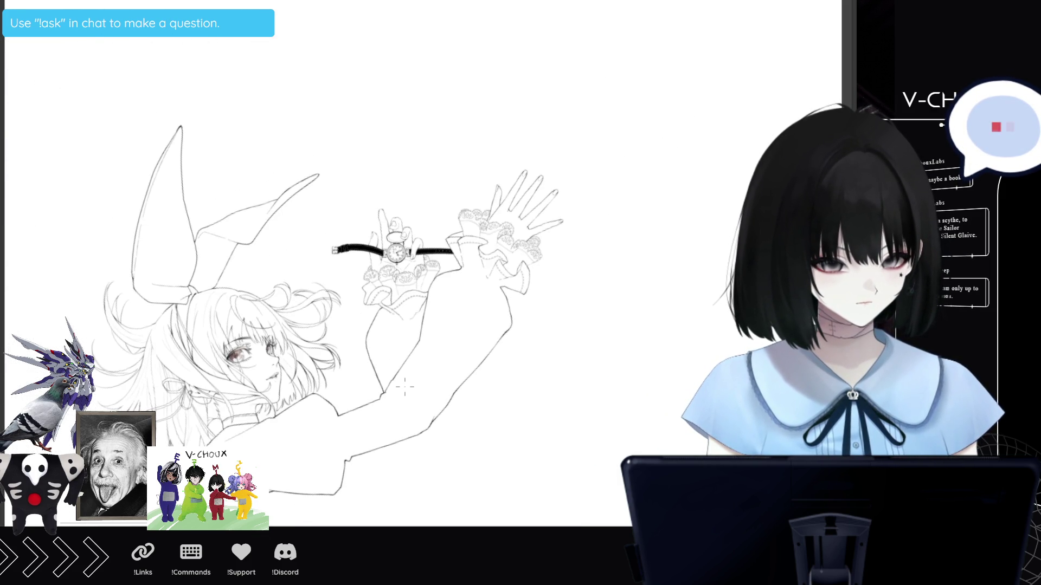
scroll(368, 404, "up", 2)
scroll(232, 419, "up", 1)
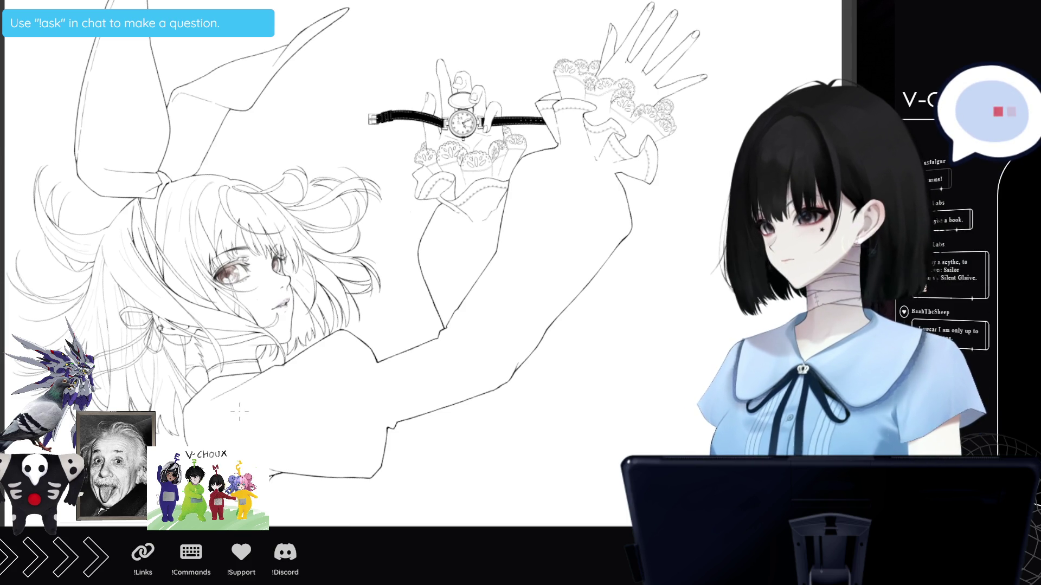
scroll(243, 418, "down", 3)
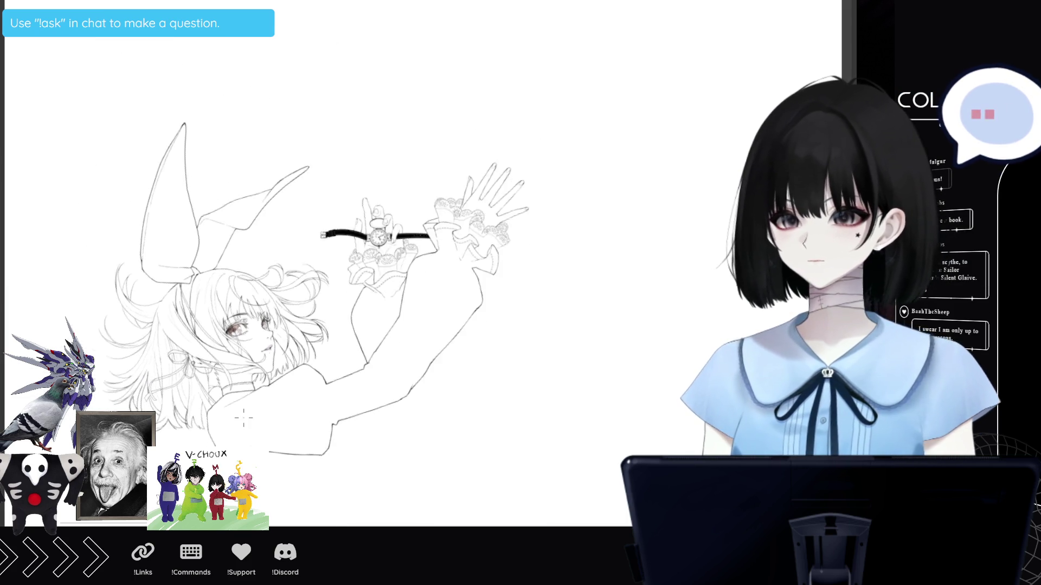
key("End")
key("End")
key("End")
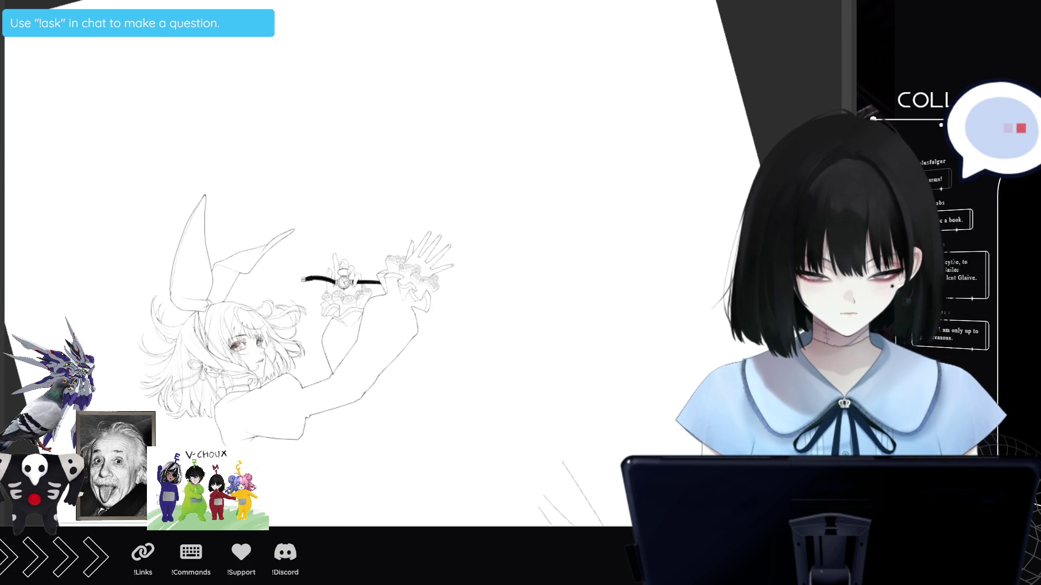
key("End")
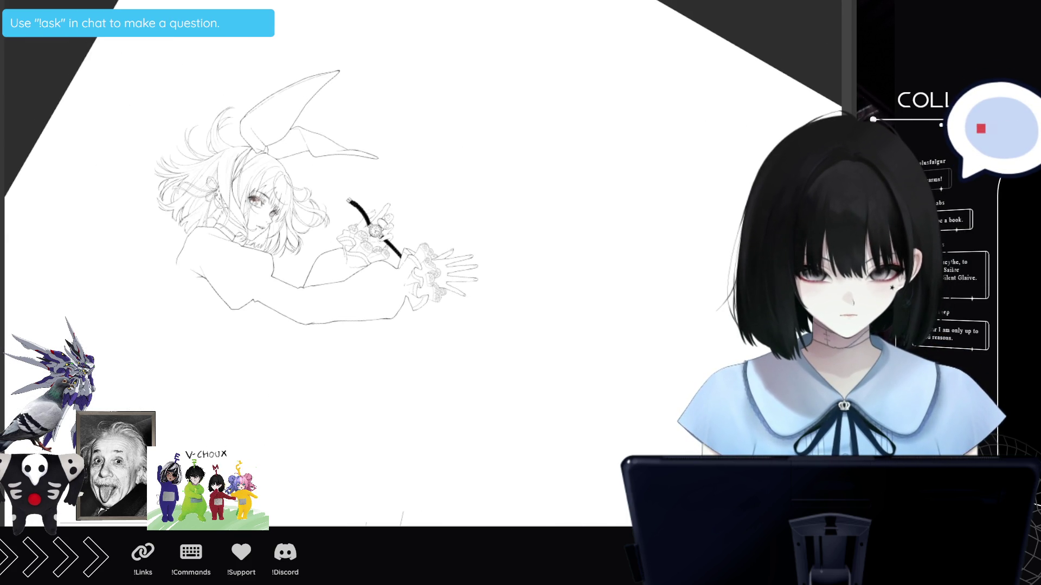
scroll(325, 261, "down", 5)
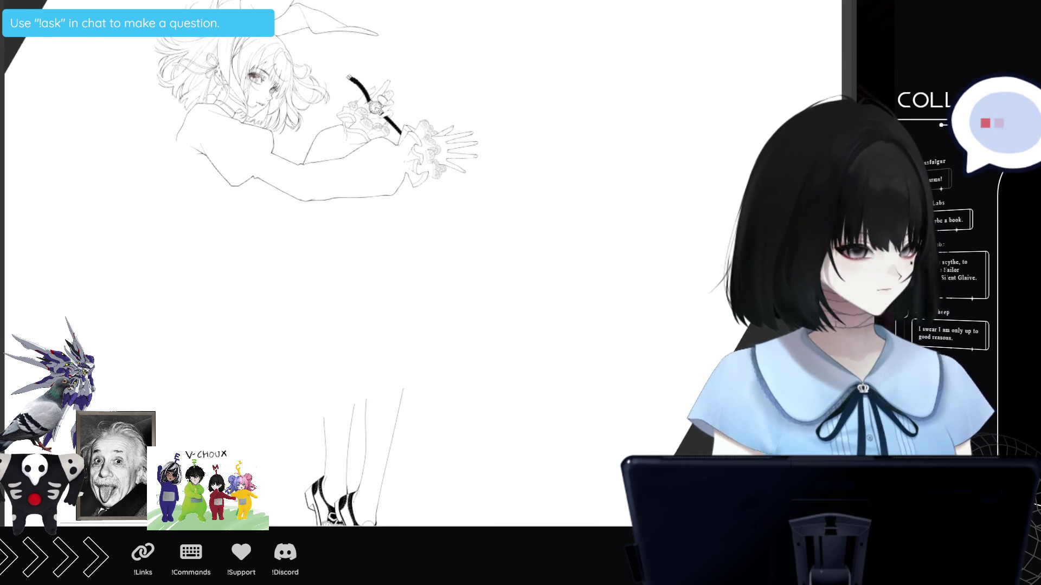
key("ctrl+z")
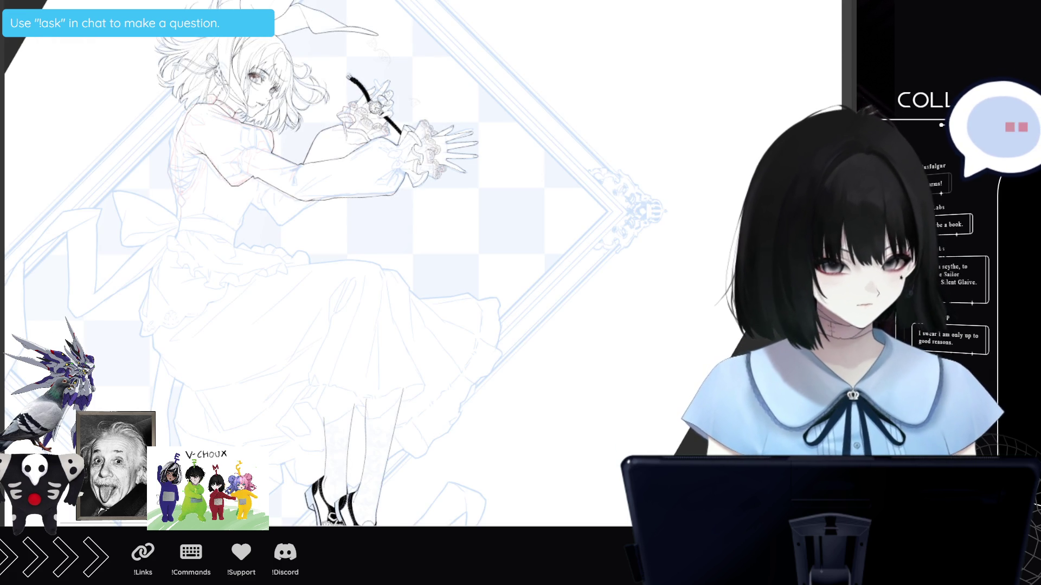
- Make the blue sketch layers more visible and zoom in on the dress
key("ctrl+z")
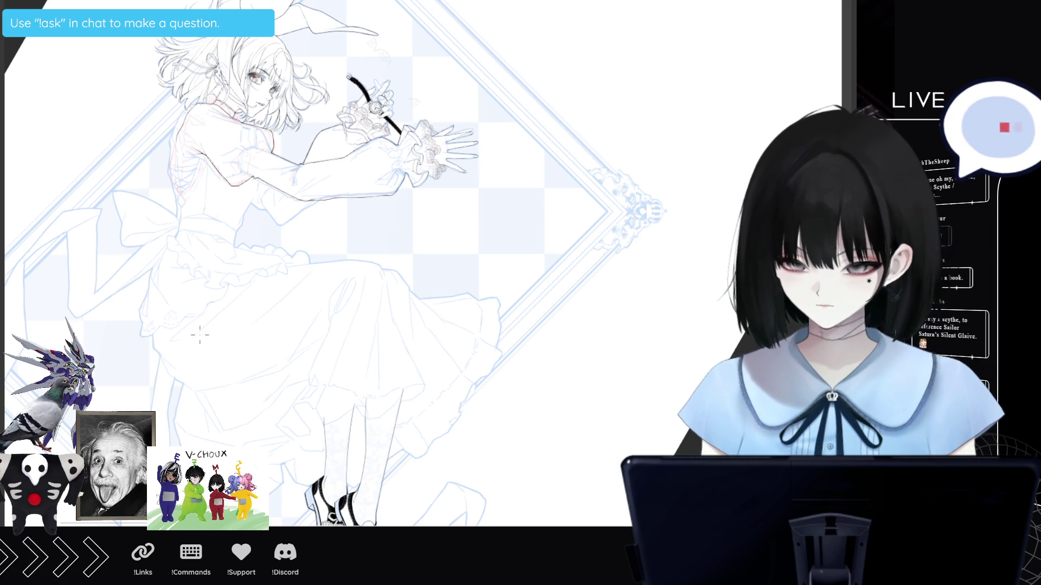
scroll(199, 335, "down", 2)
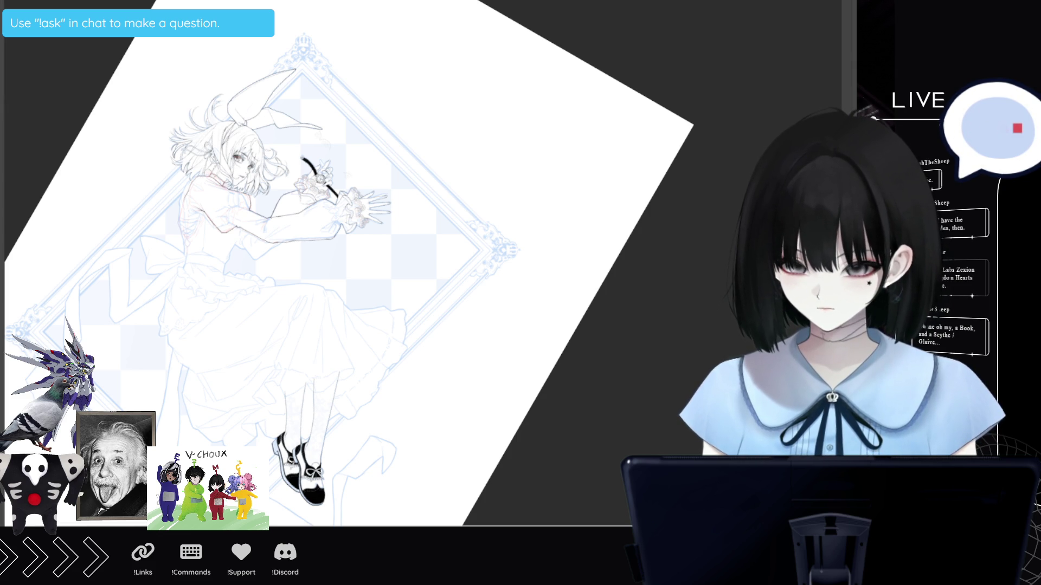
scroll(203, 343, "up", 2)
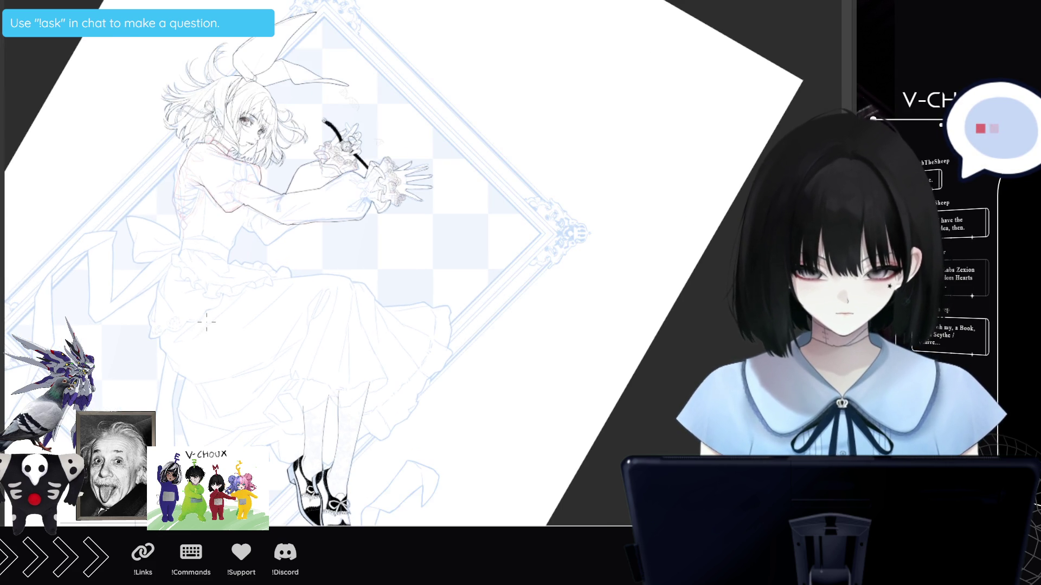
scroll(194, 325, "up", 3)
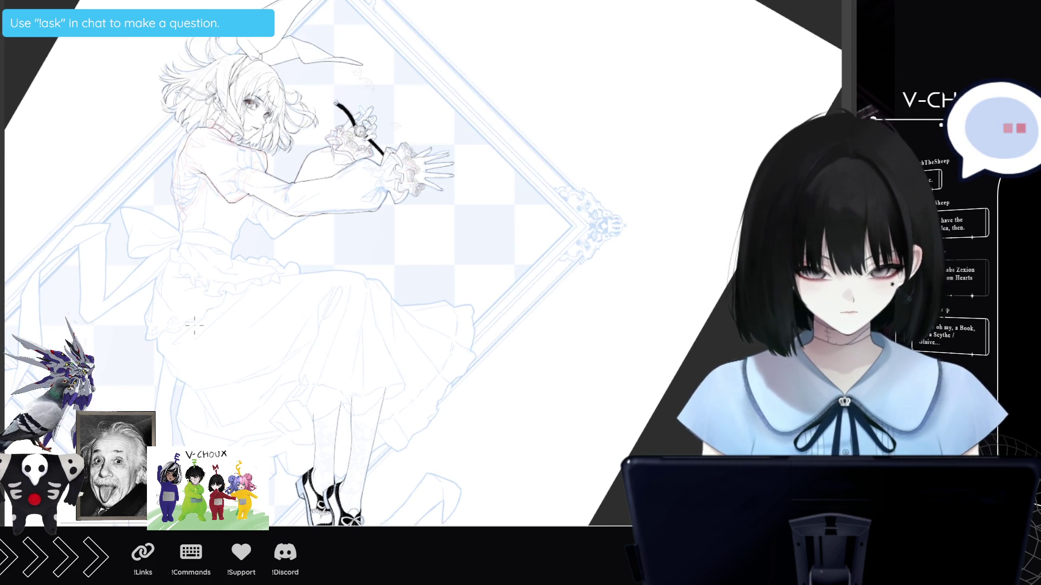
scroll(189, 323, "up", 2)
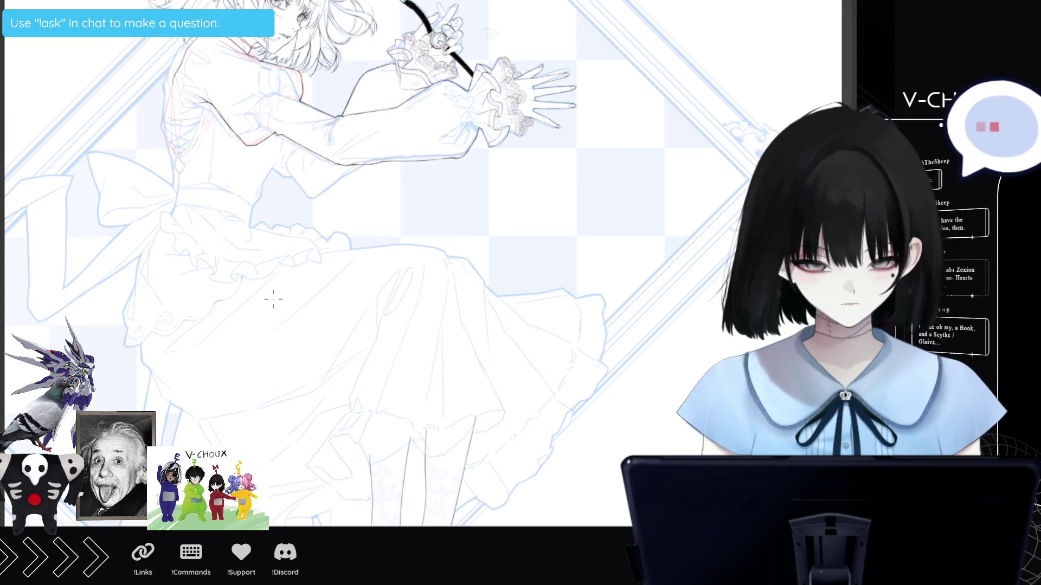
- Zoom in on the outstretched arm and elbow while tracing them in black ink
scroll(221, 69, "up", 1)
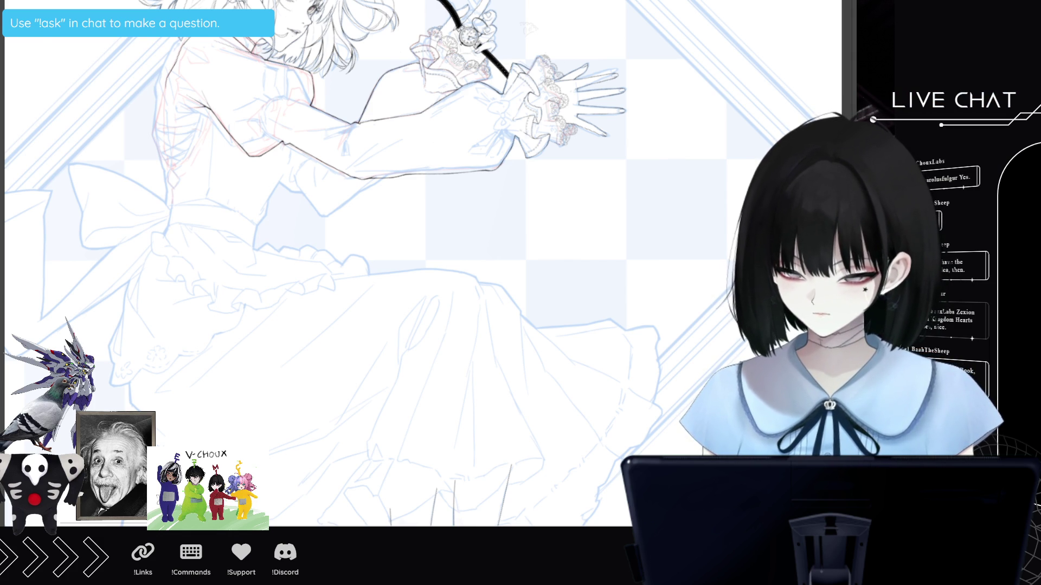
scroll(498, 99, "up", 3)
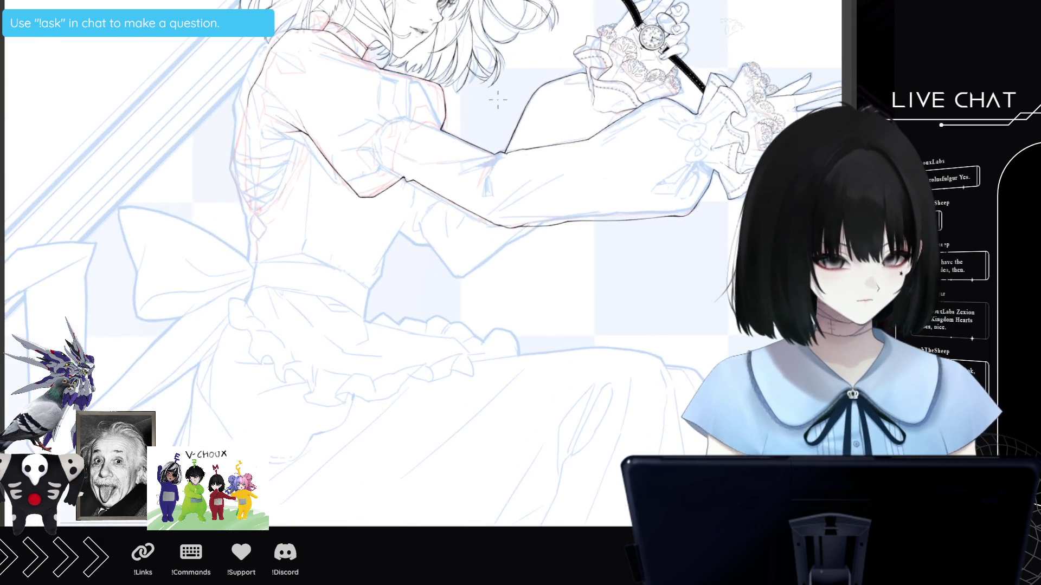
scroll(497, 99, "up", 1)
scroll(453, 151, "up", 1)
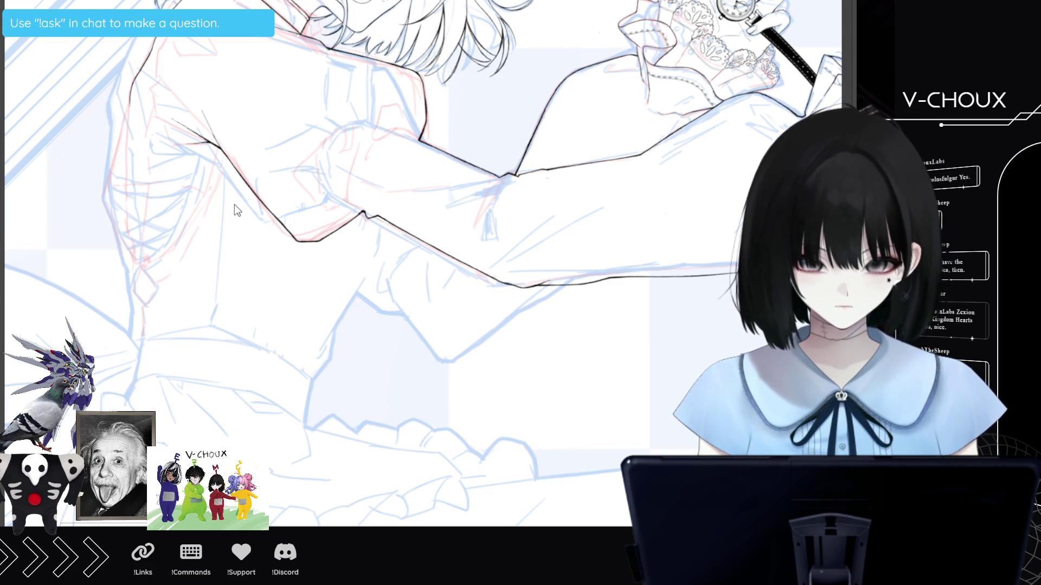
- Tilt the canvas about 20° counterclockwise around the elbow so the arm lies flatter
scroll(74, 193, "up", 3)
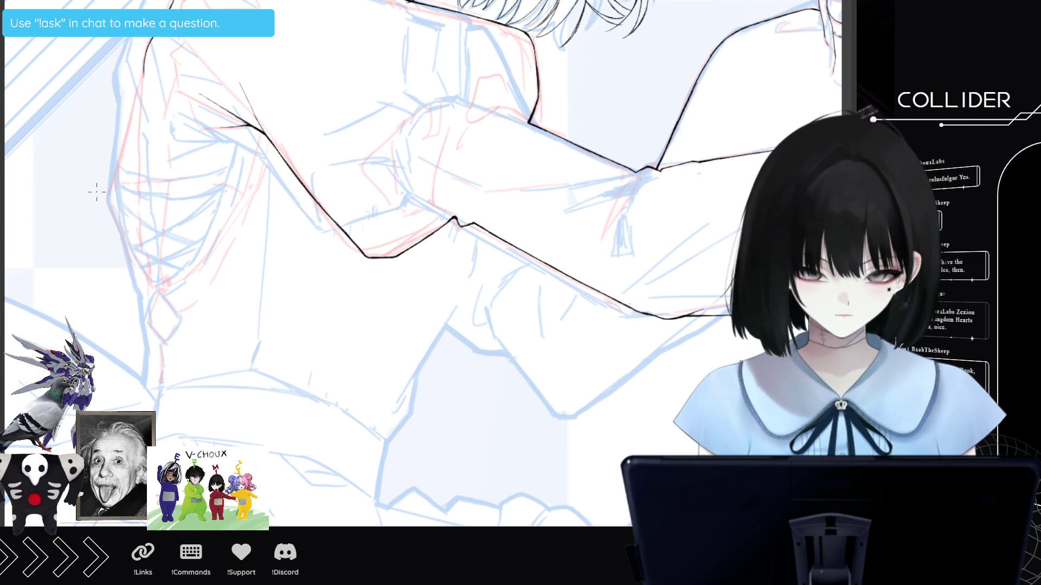
scroll(480, 499, "down", 3)
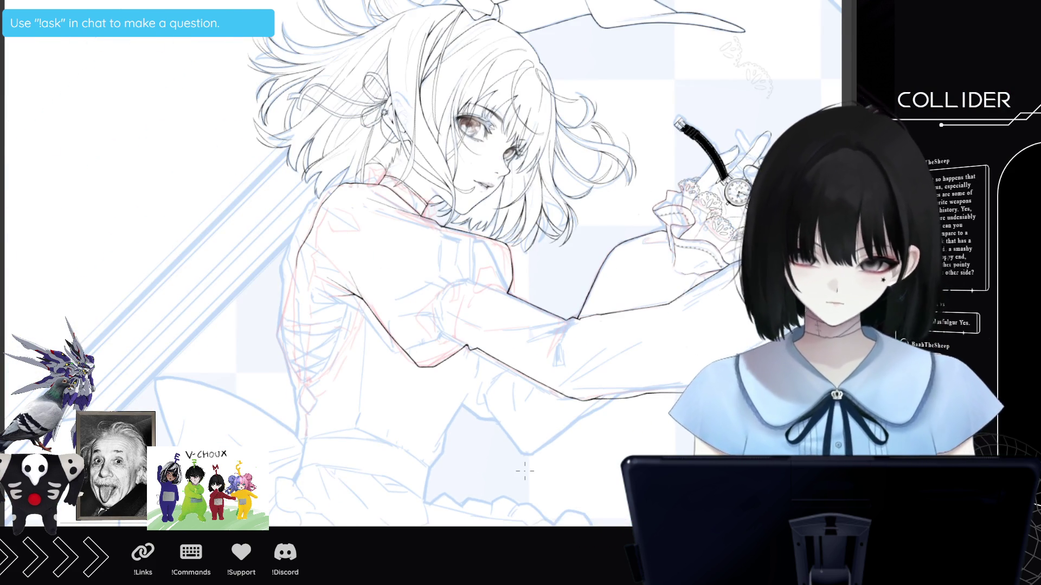
scroll(549, 499, "up", 2)
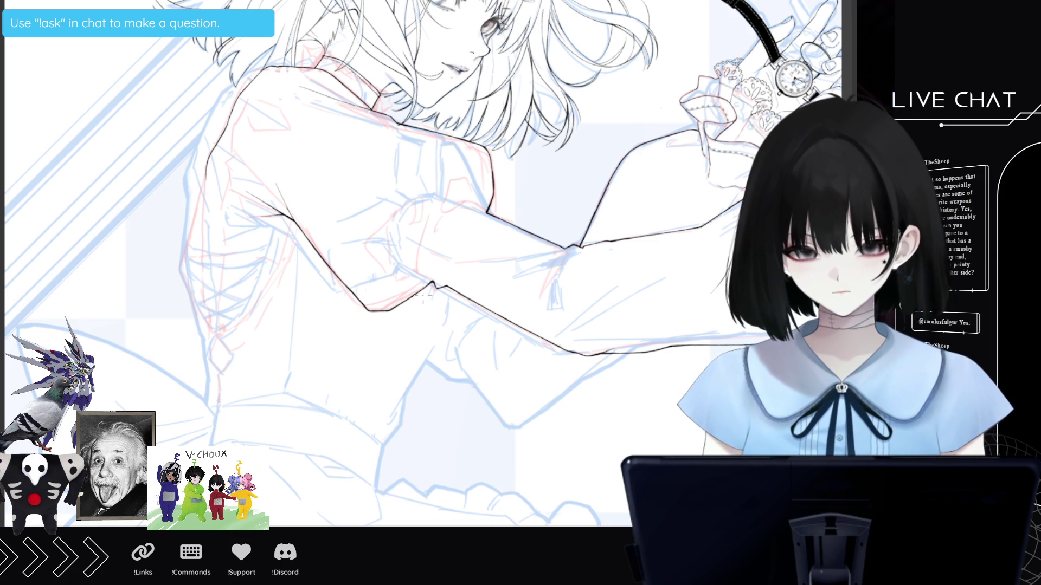
left_click_drag(423, 296, 380, 309)
scroll(423, 264, "down", 1)
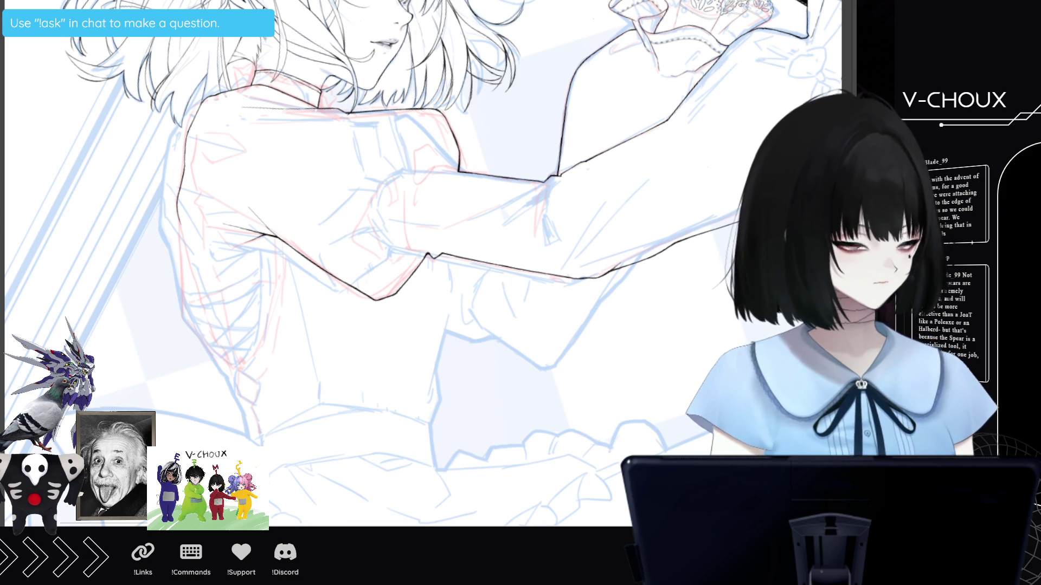
- Zoom out after inking the back contour and the sleeve's underside
scroll(379, 260, "down", 1)
scroll(379, 261, "down", 3)
scroll(426, 391, "up", 4)
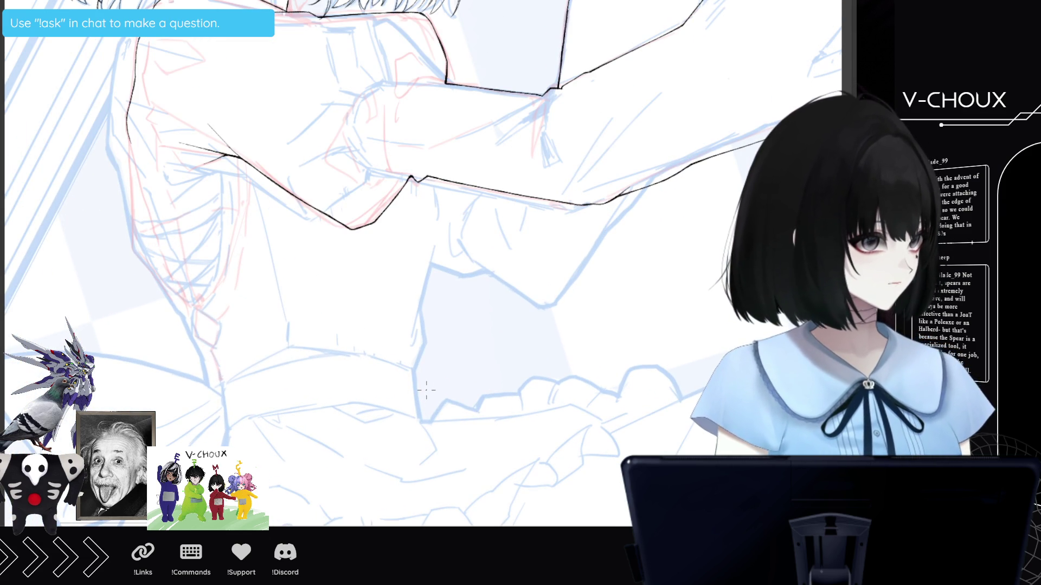
scroll(427, 391, "up", 1)
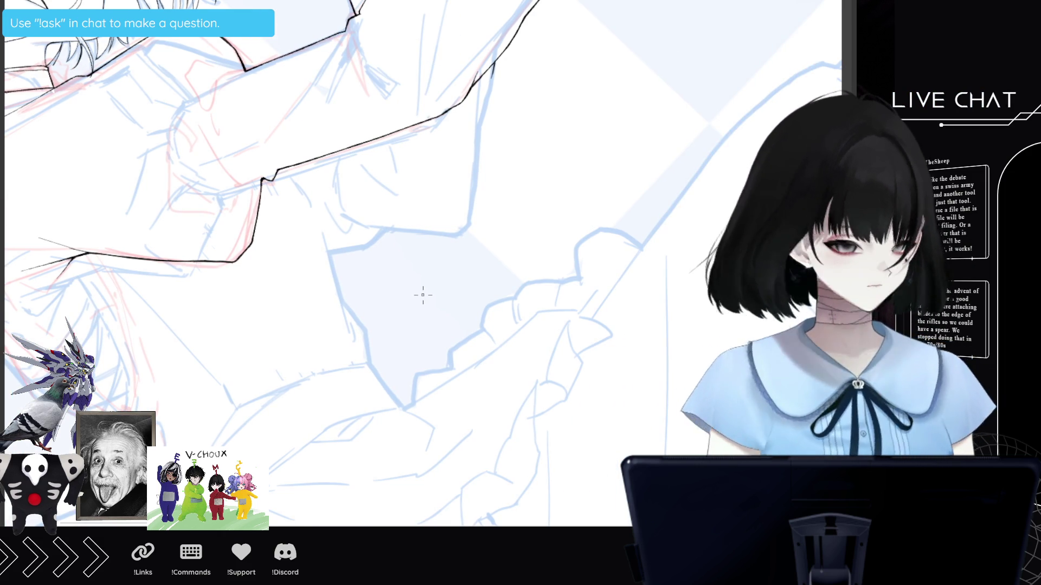
- Ink the bodice's side line down from the armpit and add a short extension stroke
scroll(423, 295, "up", 3)
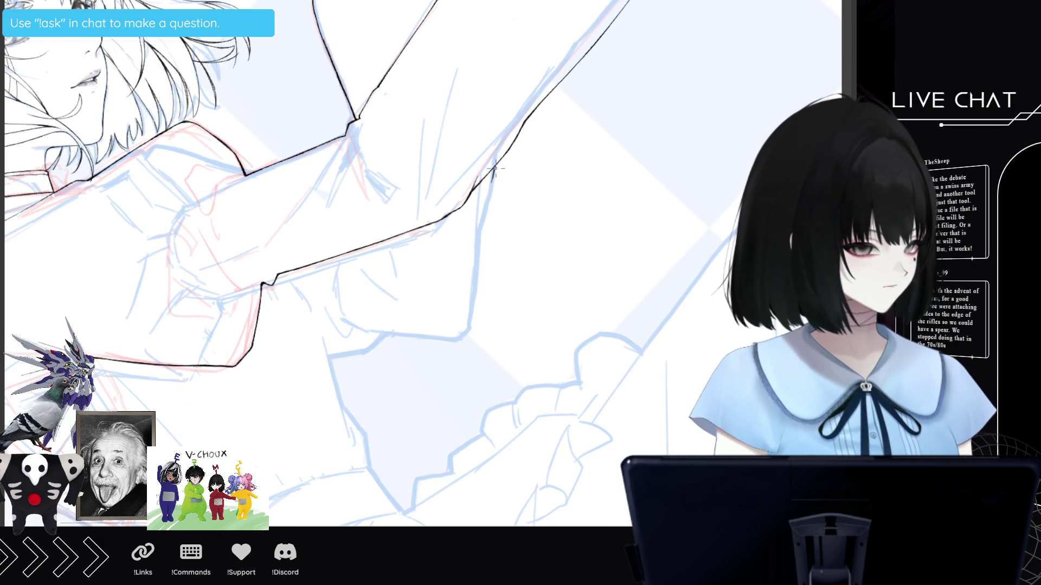
left_click_drag(494, 166, 470, 325)
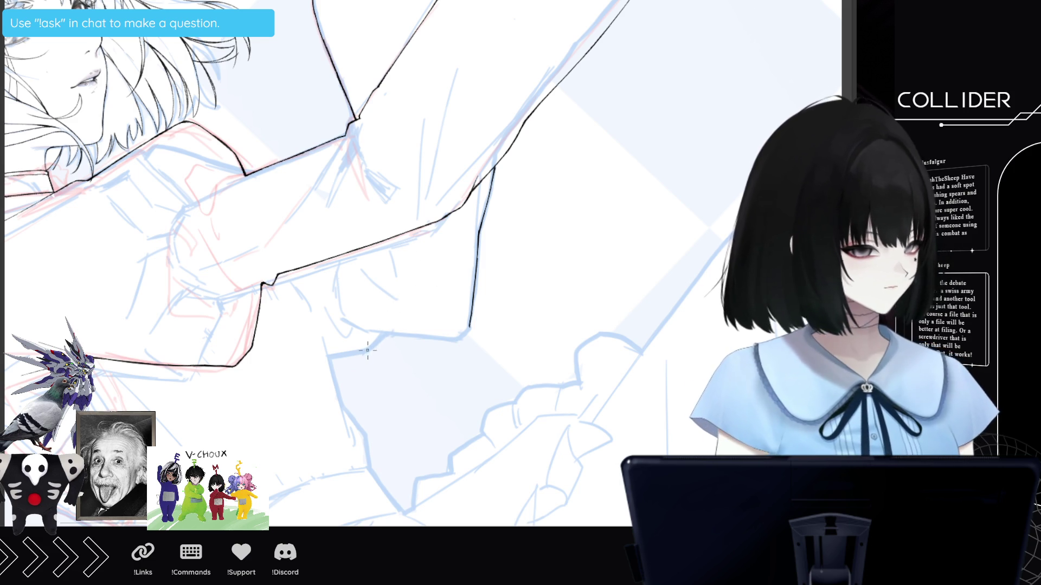
mouse_move(385, 333)
left_mouse_down()
mouse_move(368, 351)
mouse_move(353, 190)
left_mouse_up()
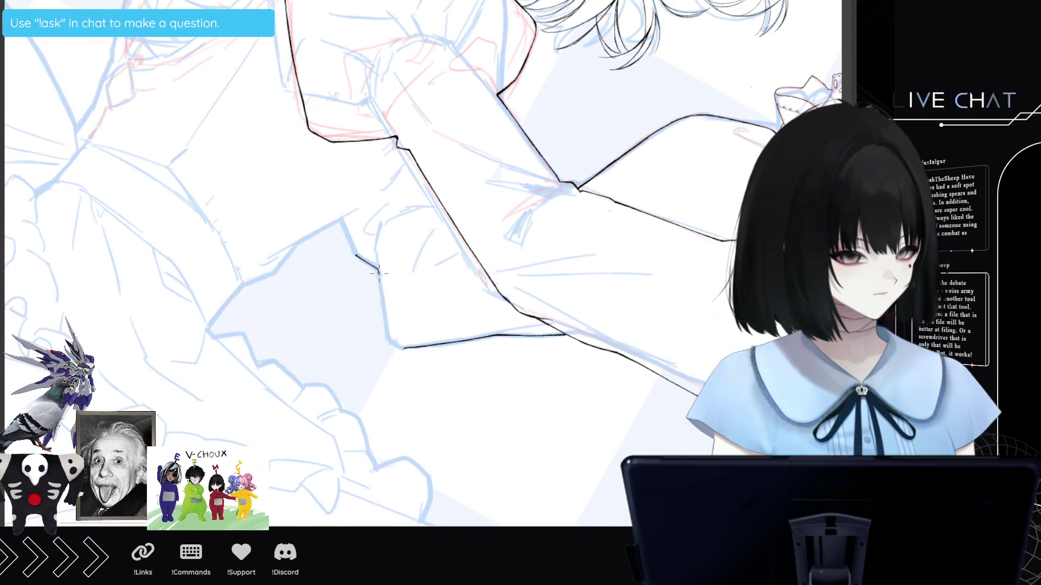
- Join the dress side line to the elbow contour with two short strokes, then zoom out
mouse_move(378, 269)
left_mouse_down()
mouse_move(388, 337)
mouse_move(404, 347)
left_mouse_up()
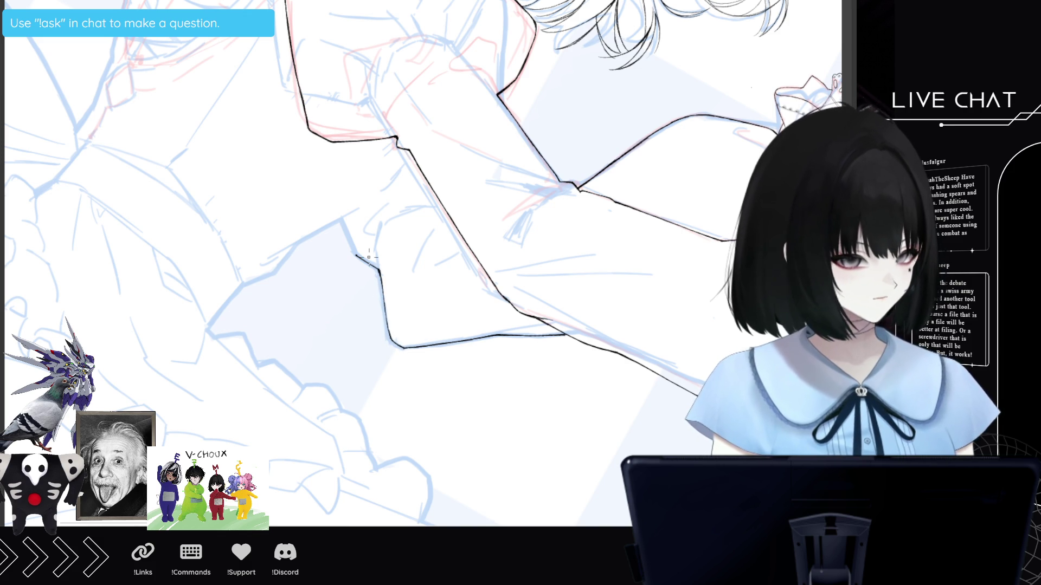
left_click_drag(343, 220, 355, 256)
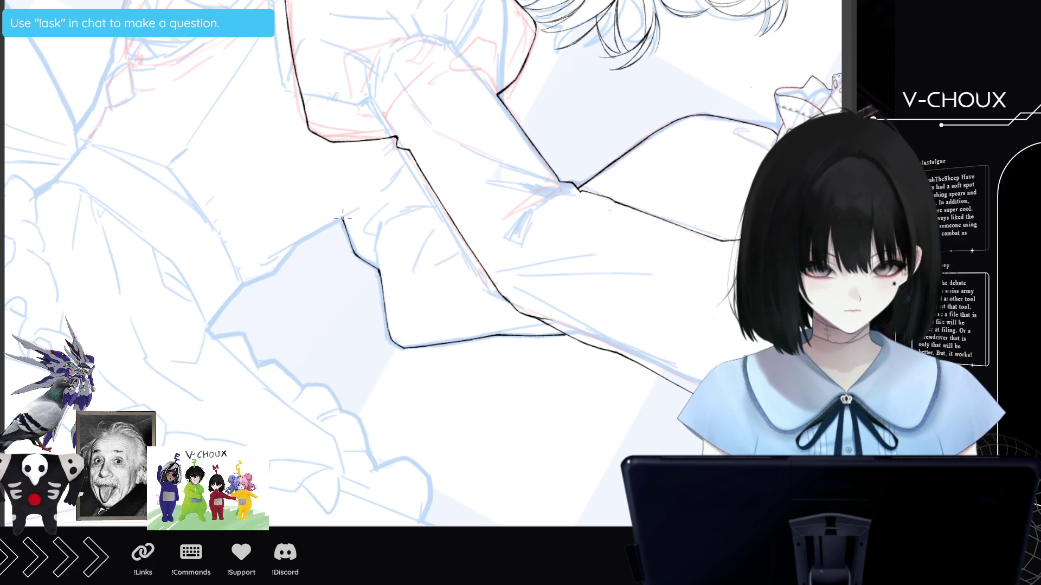
key("ctrl+minus")
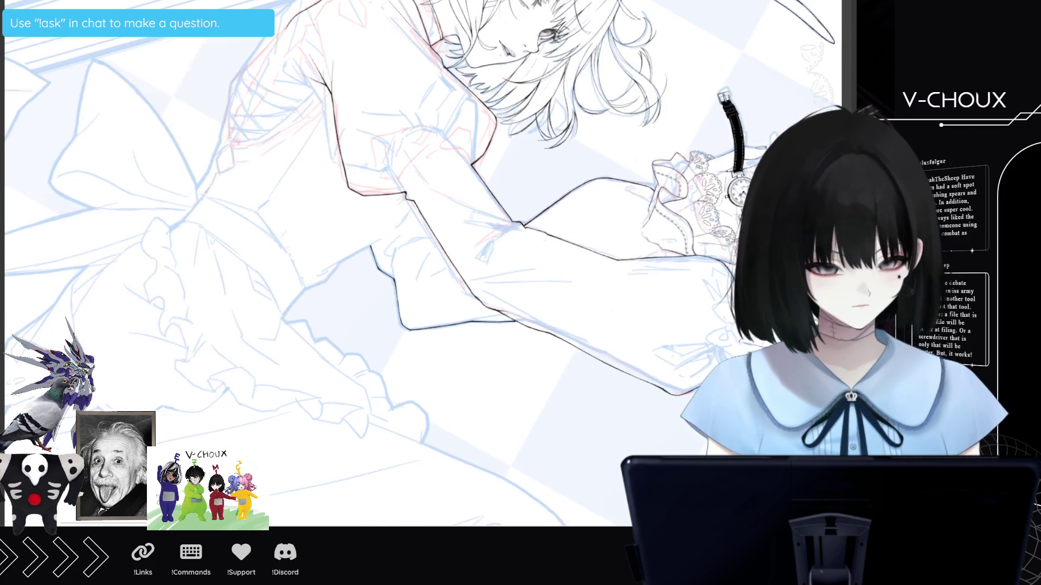
- Rotate the view with the minus key and zoom in on the back and waist
key("minus")
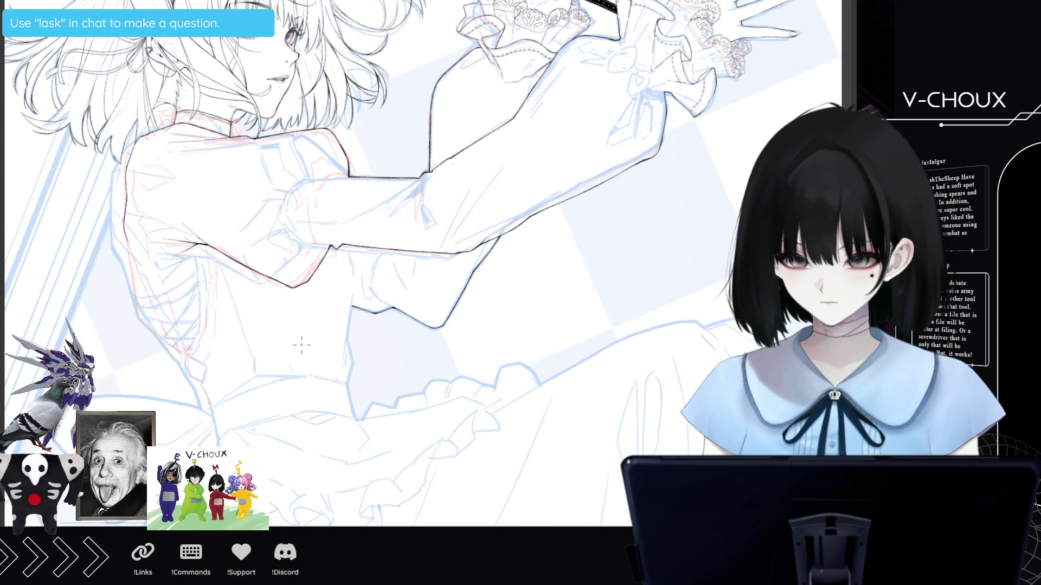
scroll(203, 368, "up", 1)
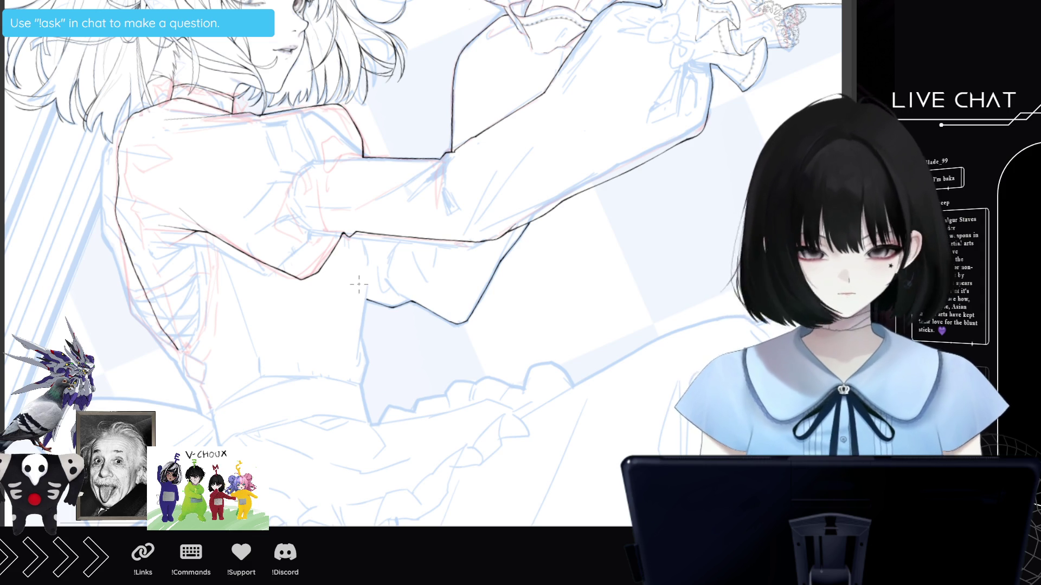
- Zoom out to review the framed drawing, then bring up the cream blouse and blue skirt reference
scroll(359, 284, "down", 2)
scroll(264, 300, "up", 2)
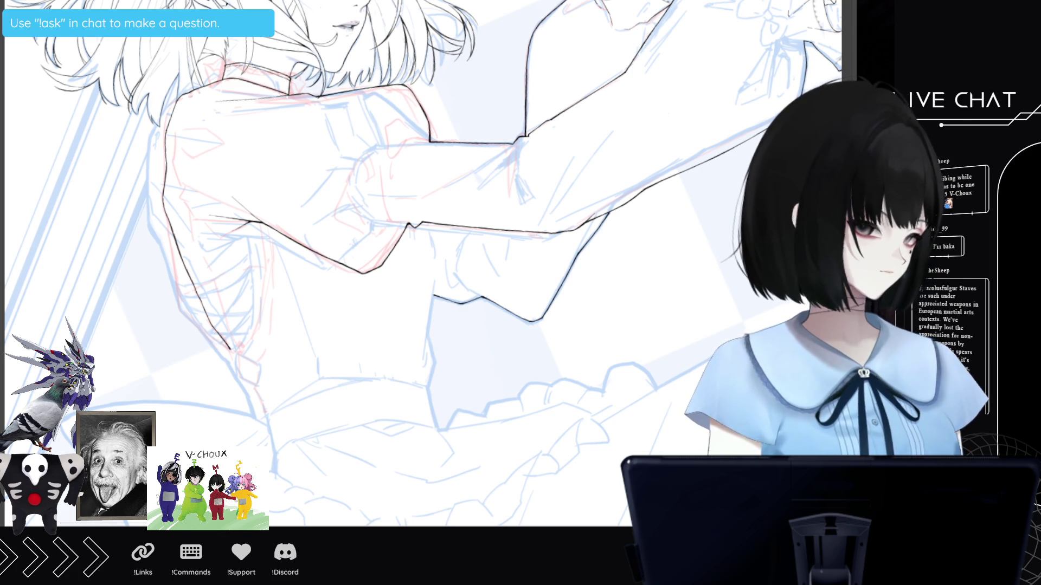
scroll(524, 388, "down", 6)
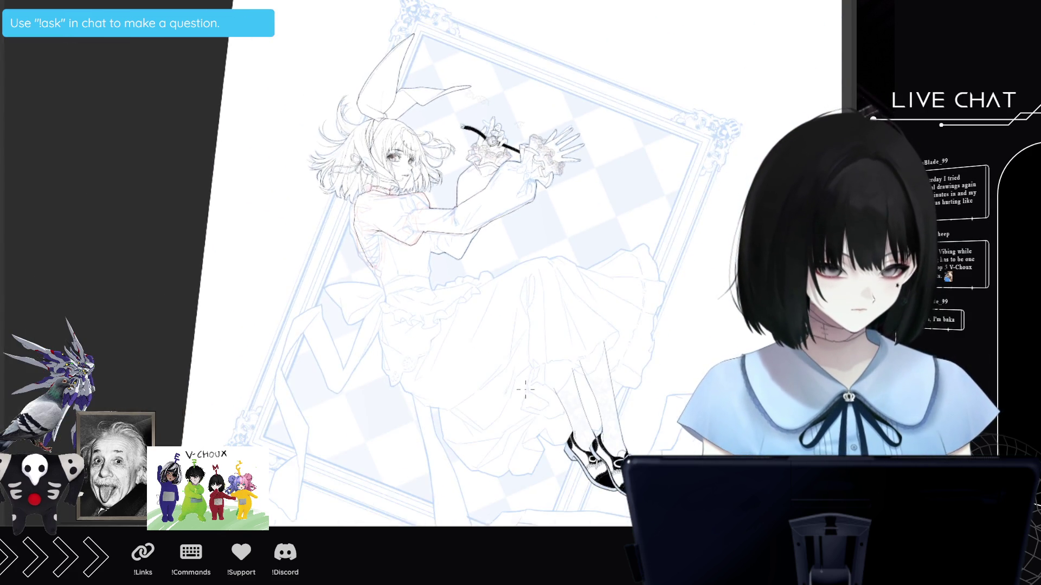
scroll(524, 388, "up", 5)
scroll(637, 428, "down", 2)
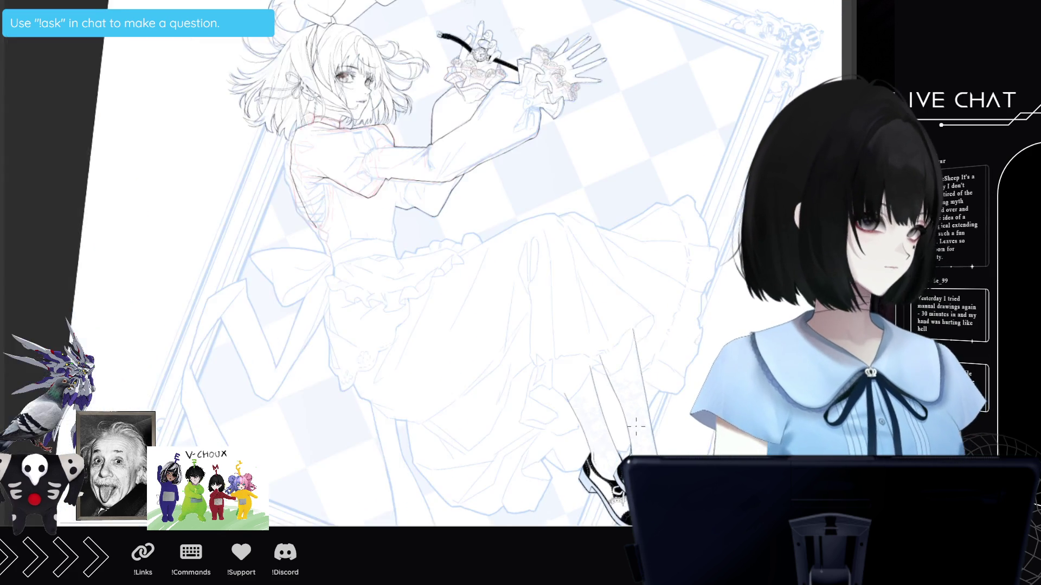
scroll(637, 429, "up", 2)
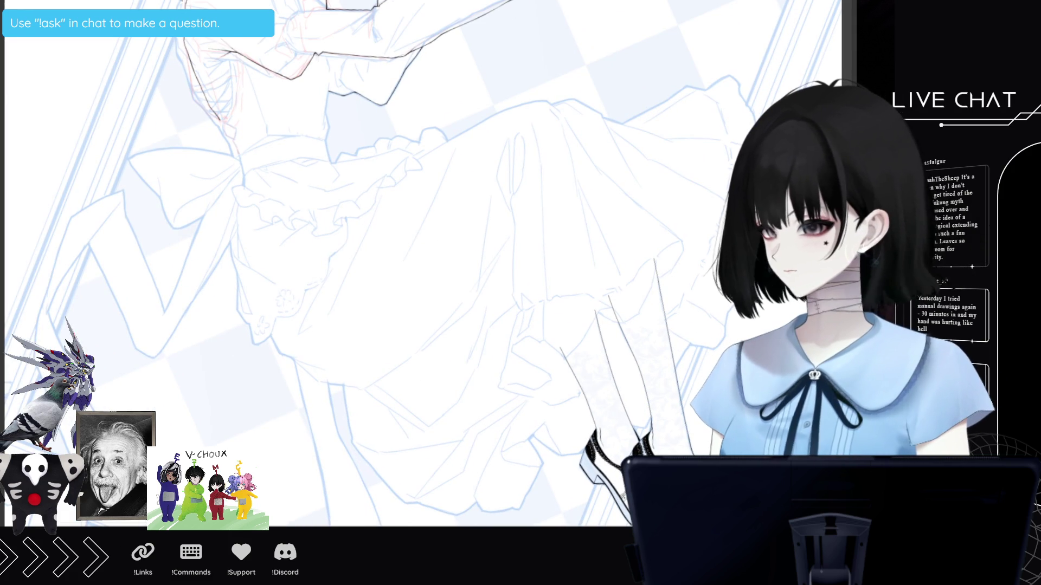
key("alt+Tab")
- Zoom in and out on the cream blouse and blue skirt reference photo to study it
scroll(395, 263, "up", 3)
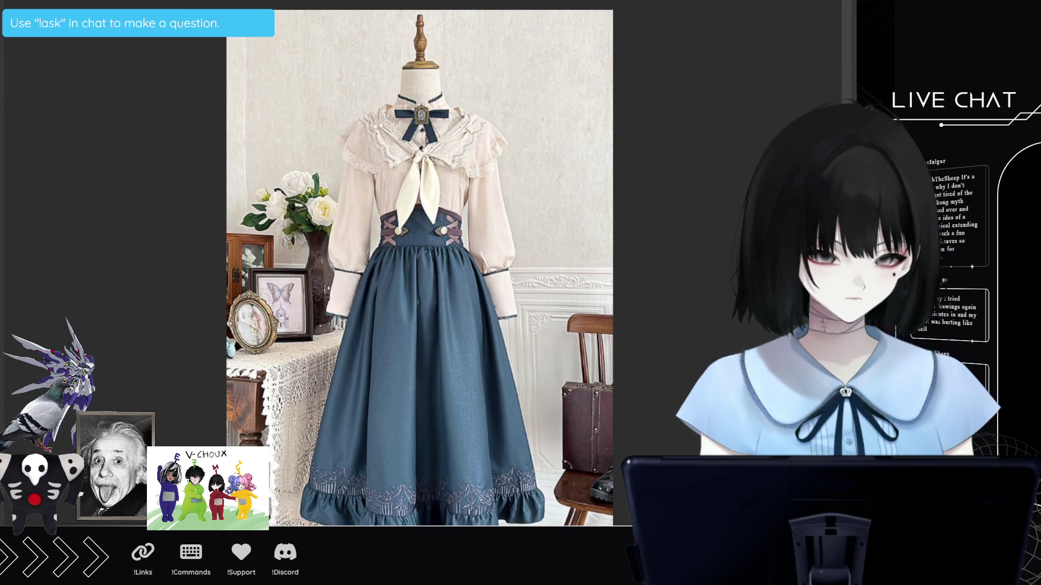
scroll(380, 271, "up", 5)
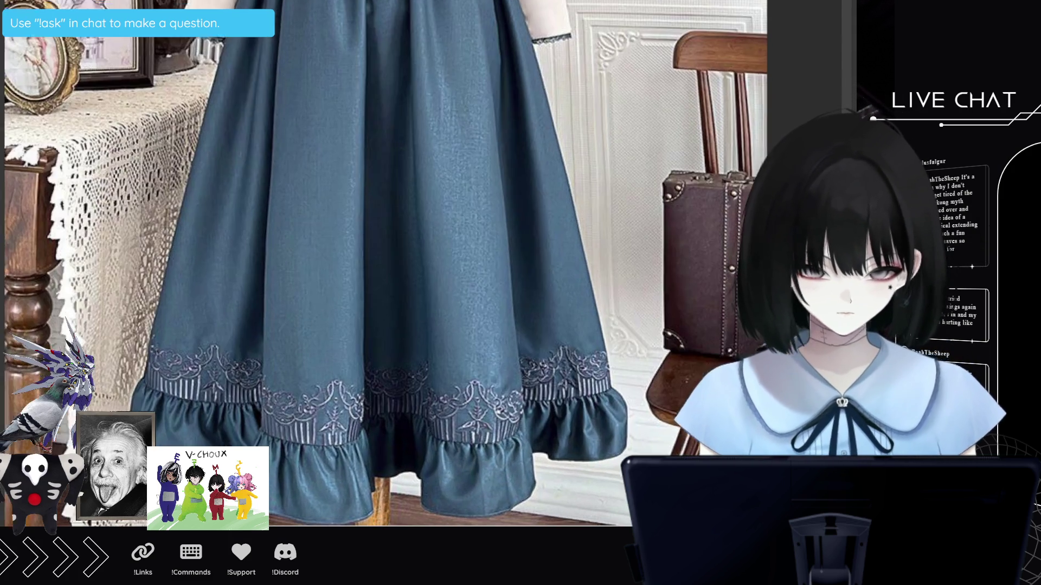
scroll(380, 263, "down", 1)
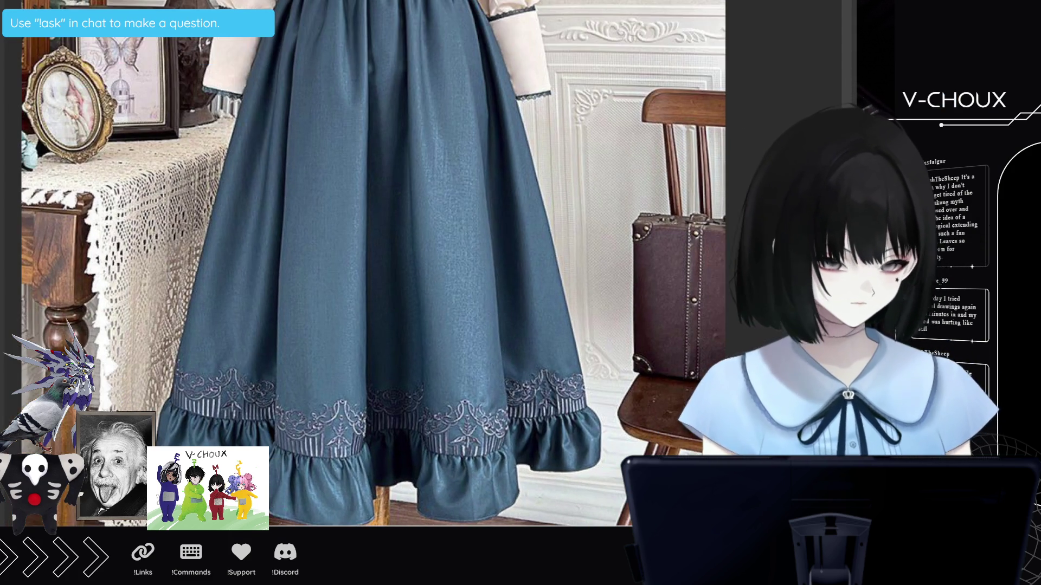
scroll(382, 271, "down", 1)
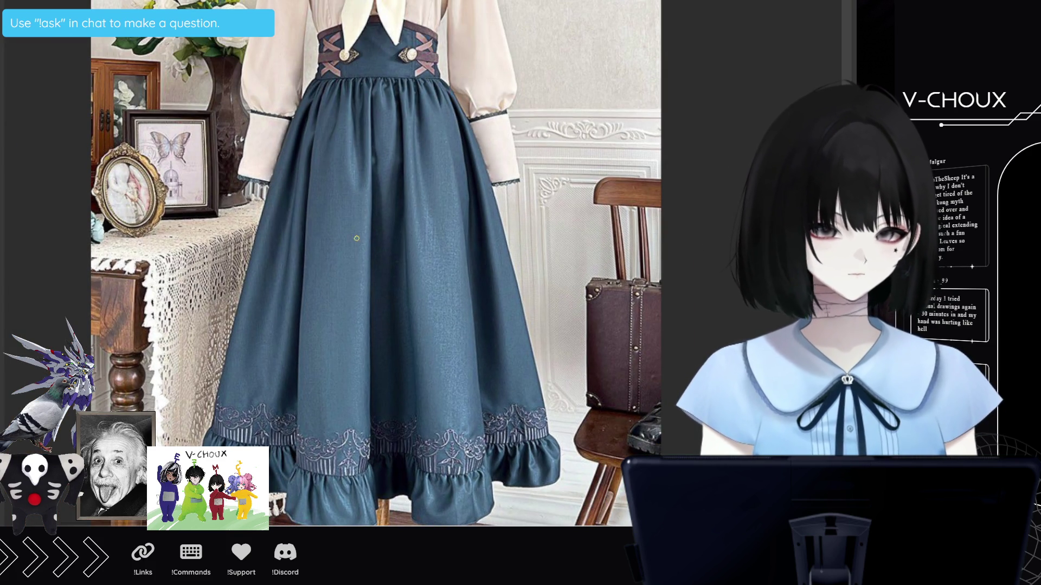
scroll(336, 100, "up", 2)
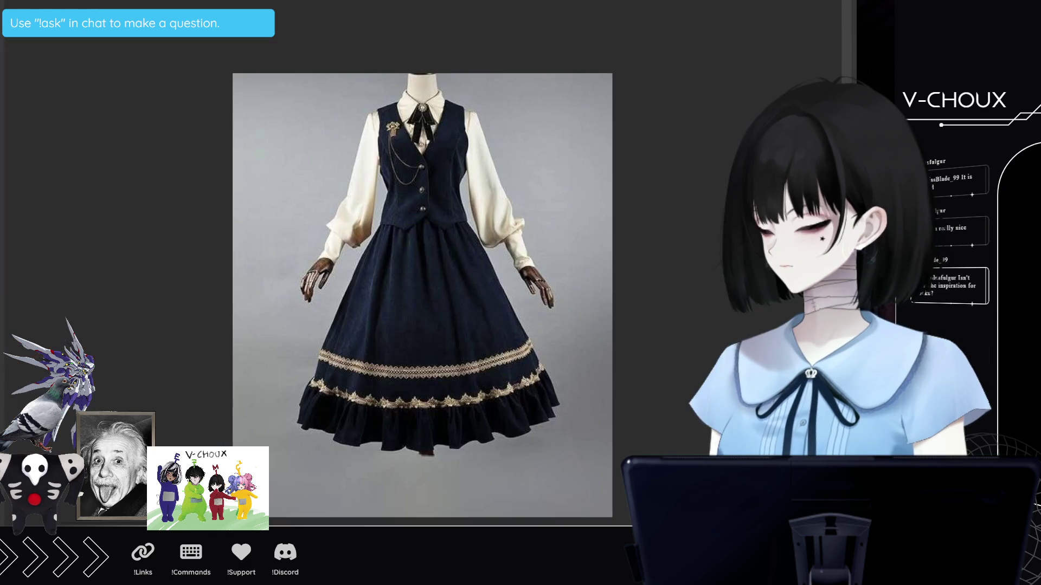
scroll(505, 286, "up", 1)
scroll(223, 352, "up", 1)
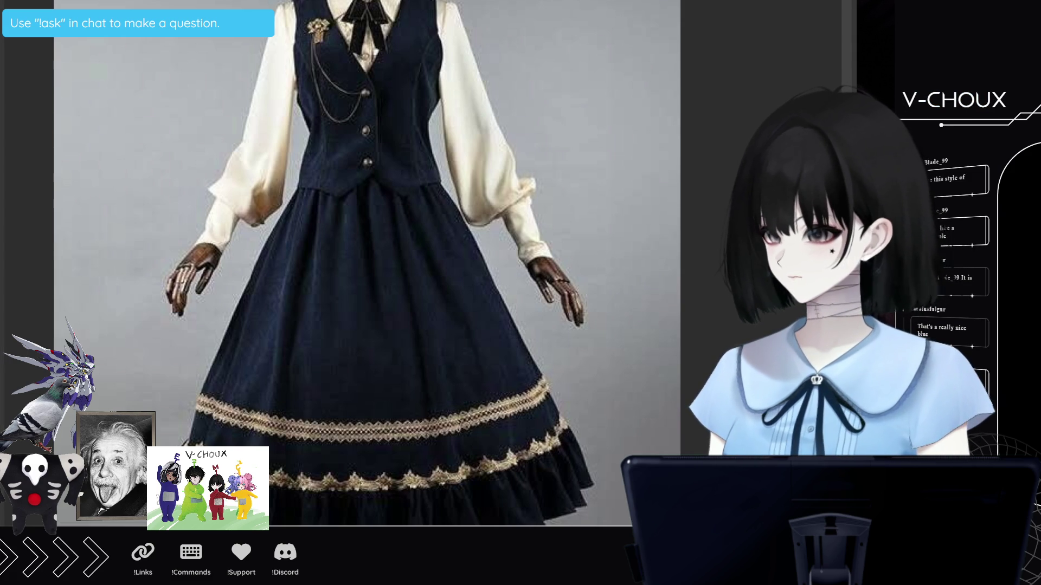
- Select the laced corset bodice in the green-and-white suspender dress photo
key("Right")
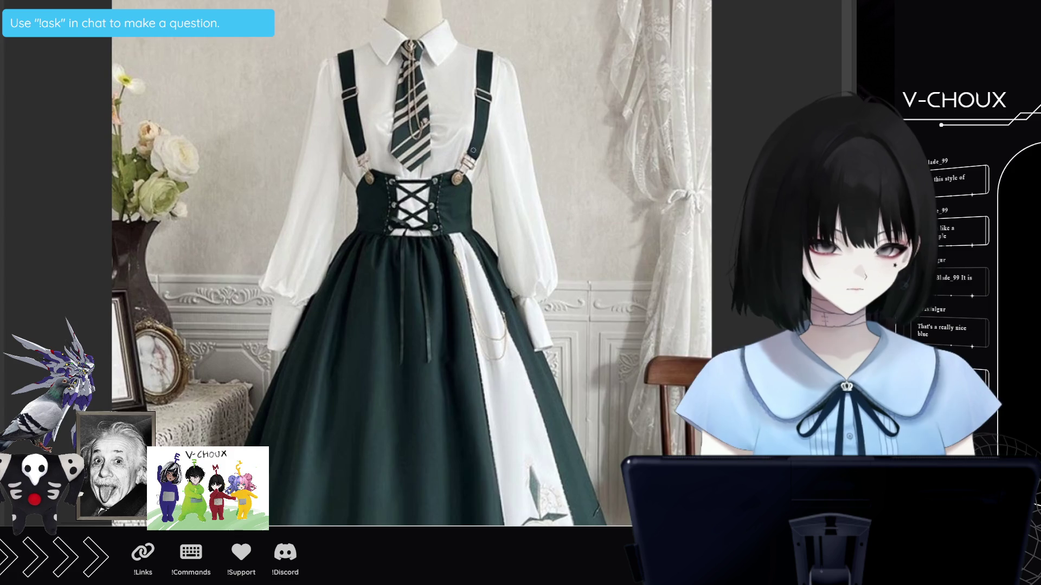
scroll(472, 146, "up", 1)
scroll(558, 173, "up", 1)
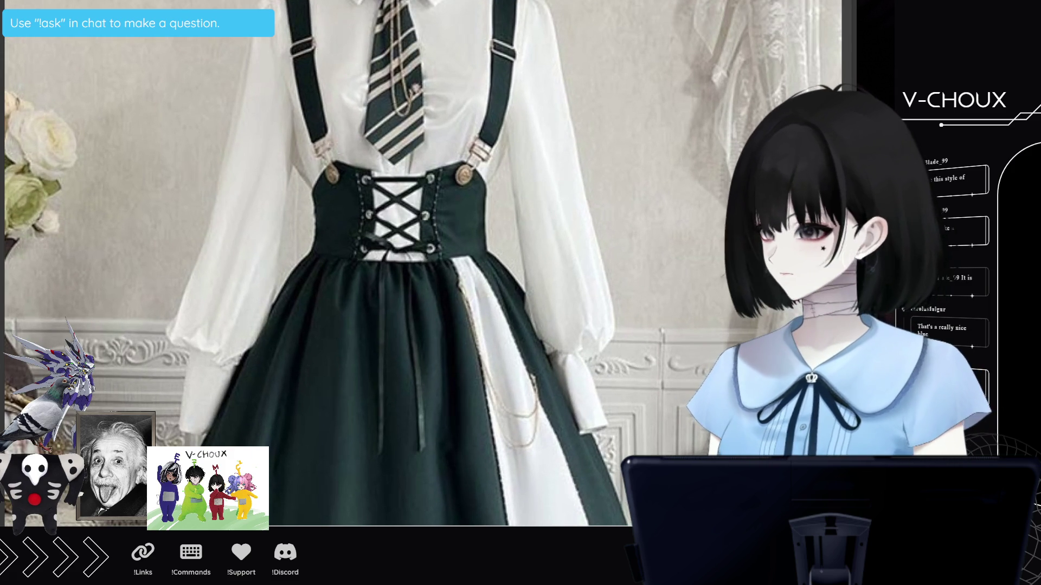
left_click_drag(281, 114, 548, 299)
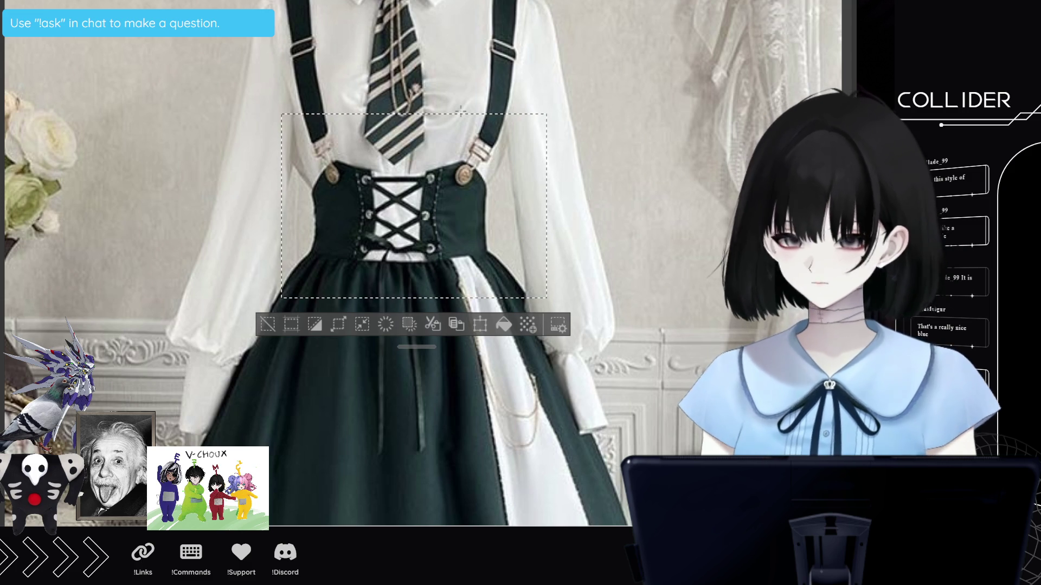
- Paste the bodice crop into the line-art and place it near the top beside the hands
key("ctrl+Tab")
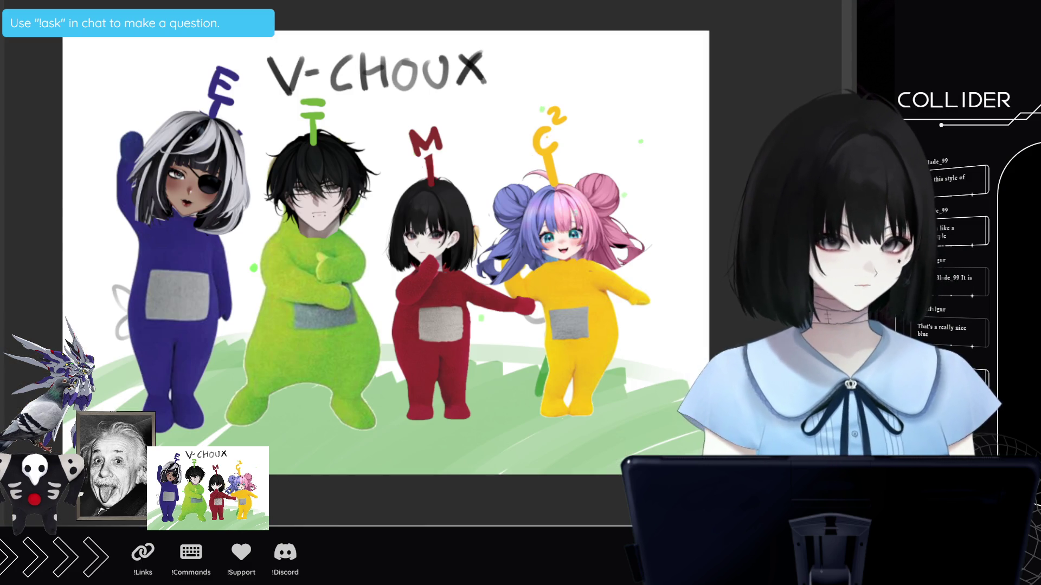
key("ctrl+Tab")
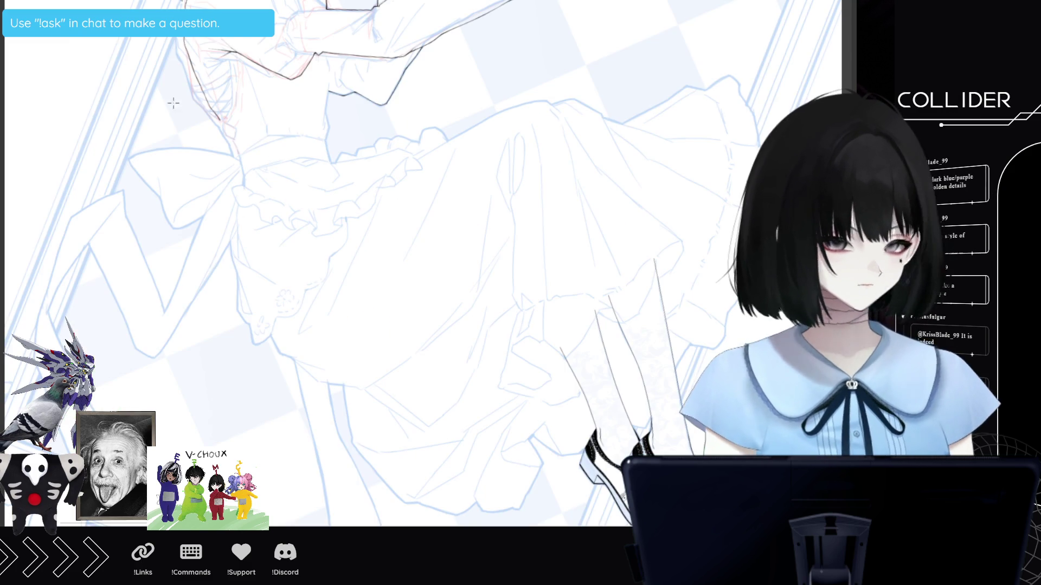
scroll(411, 163, "down", 5)
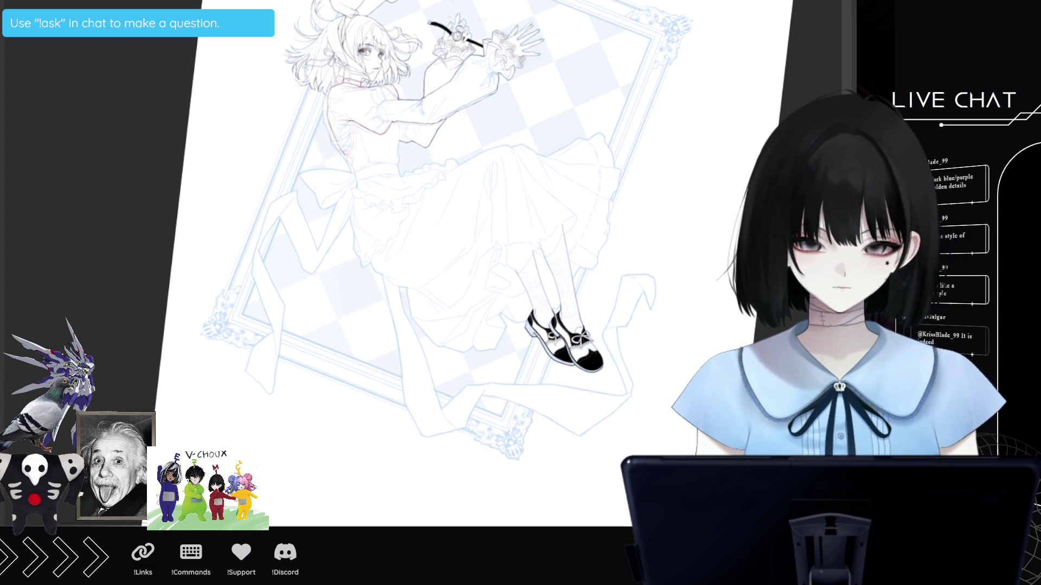
key("ctrl+v")
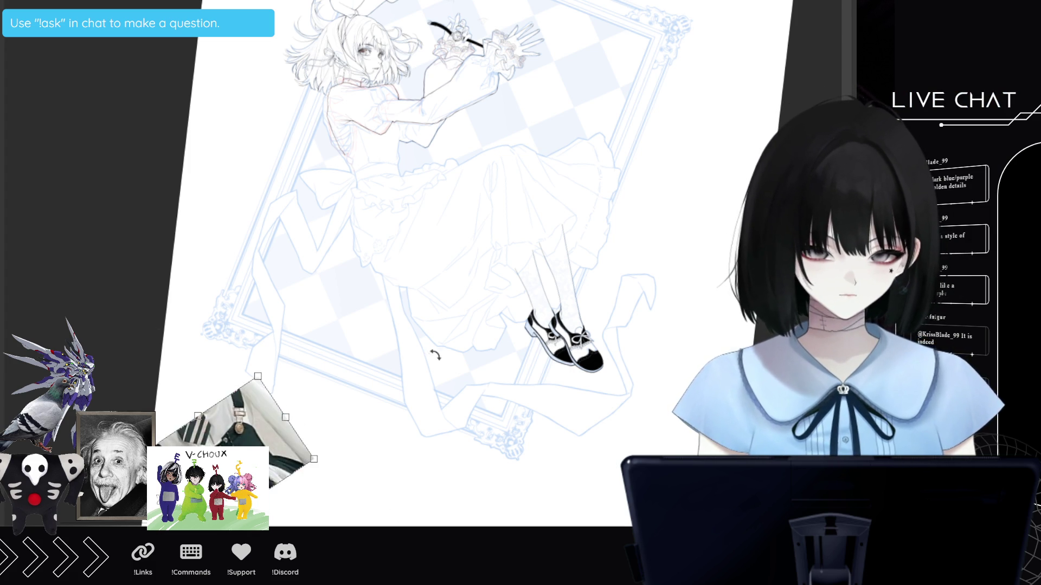
mouse_move(284, 496)
left_mouse_down()
mouse_move(310, 124)
mouse_move(587, 129)
mouse_move(671, 91)
mouse_move(621, 84)
mouse_move(635, 78)
left_mouse_up()
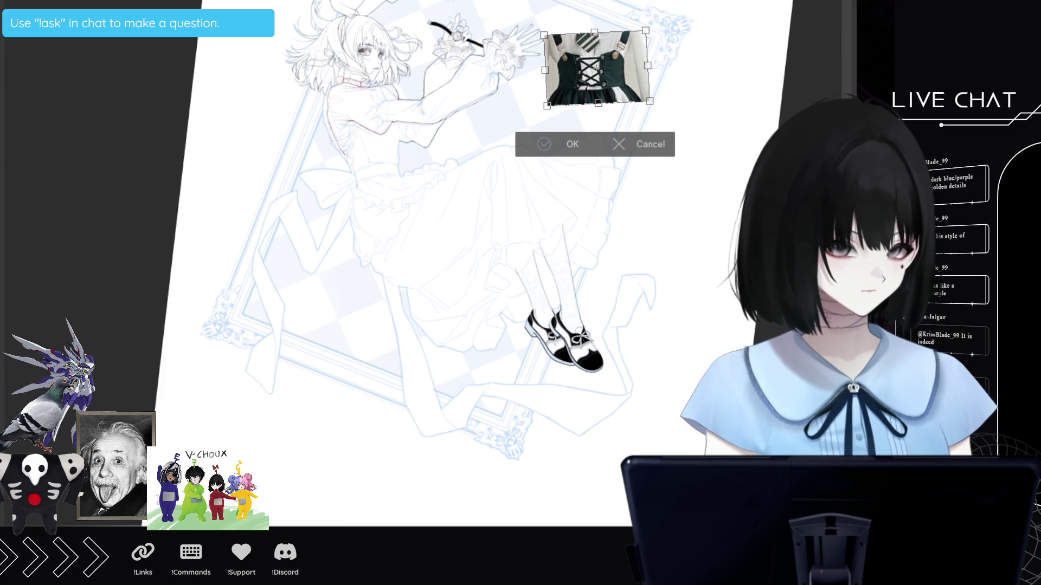
left_click(566, 150)
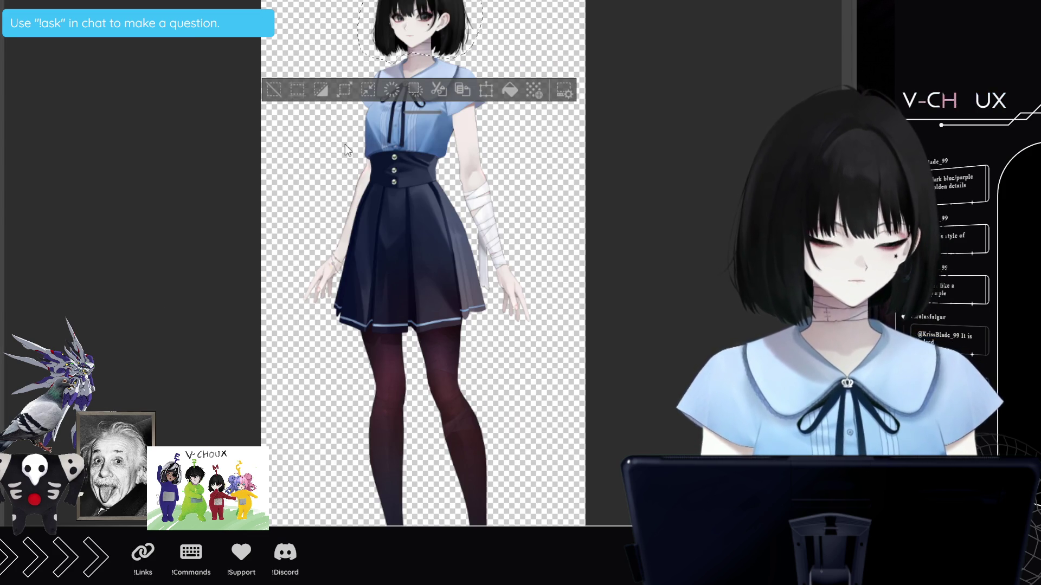
- Cycle past the portrait, face close-ups and character sheet back to the suspender dress photo
key("ctrl+Tab")
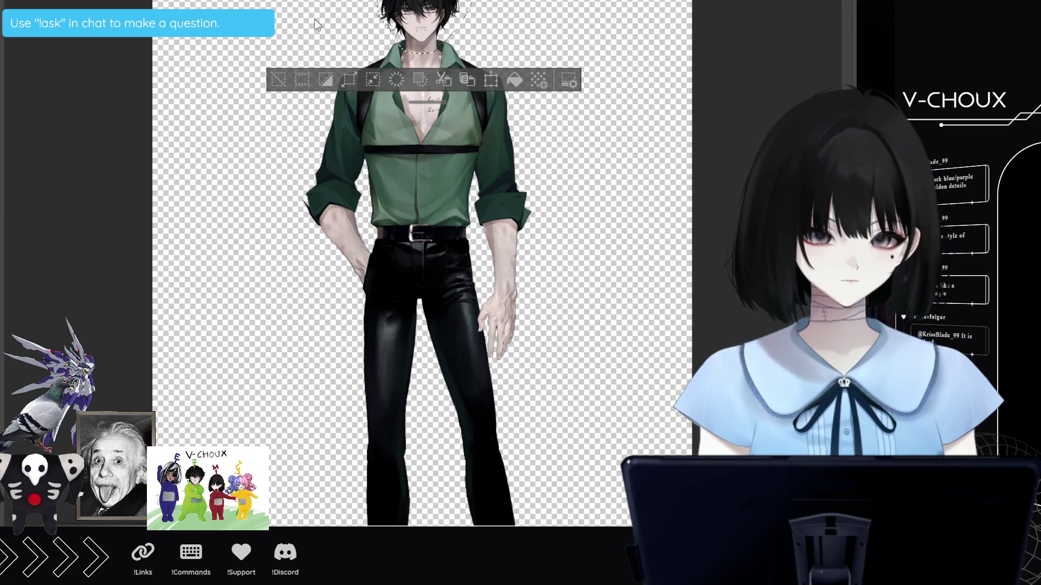
key("ctrl+Tab")
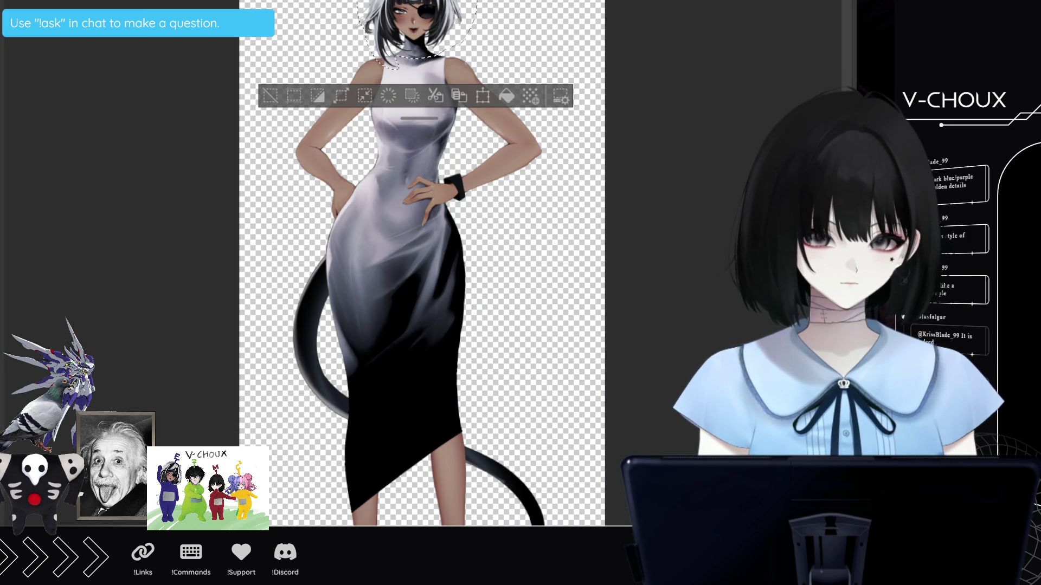
key("ctrl+Tab")
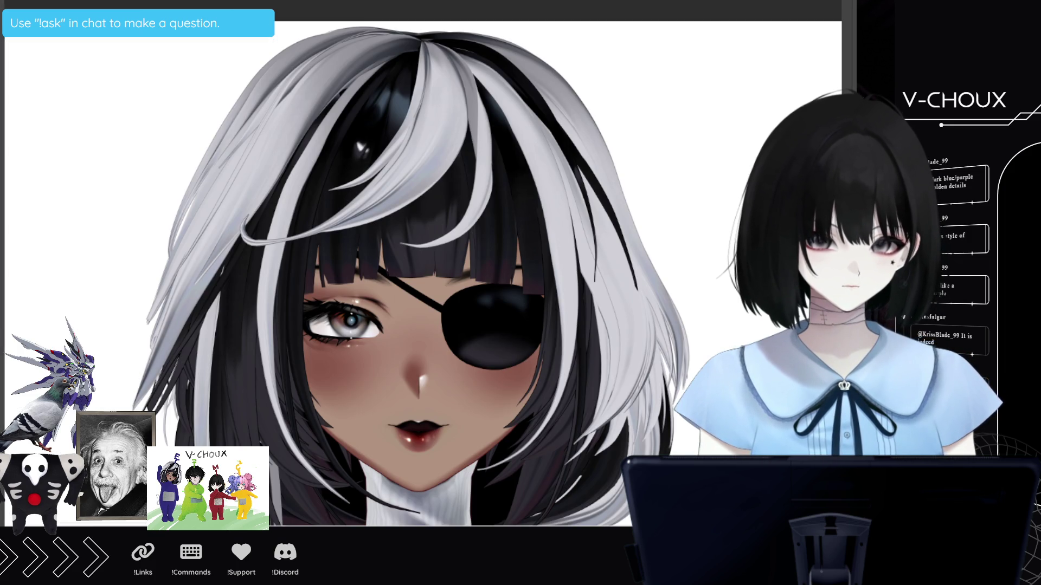
key("ctrl+Tab")
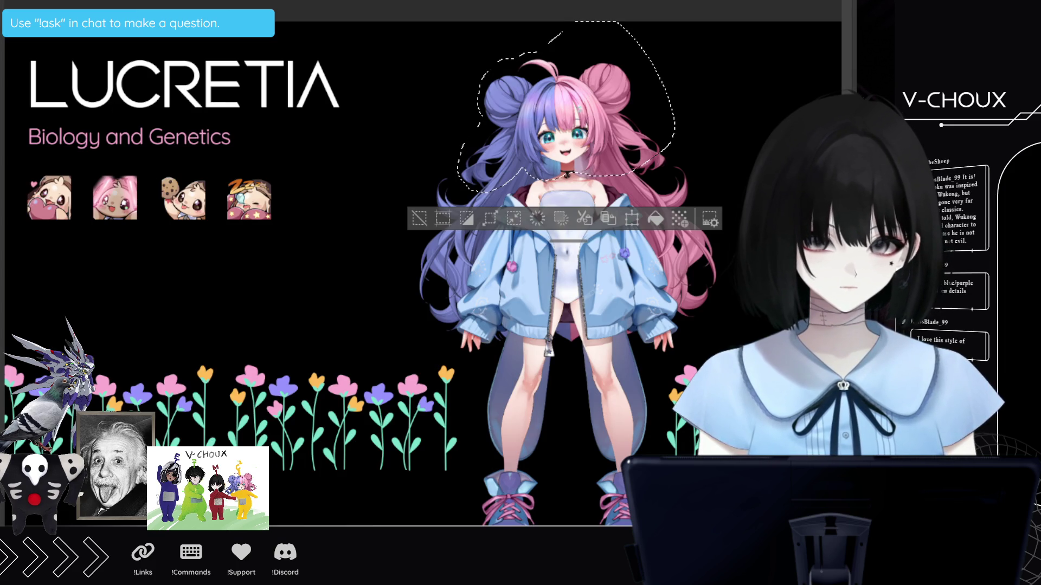
key("ctrl+Tab")
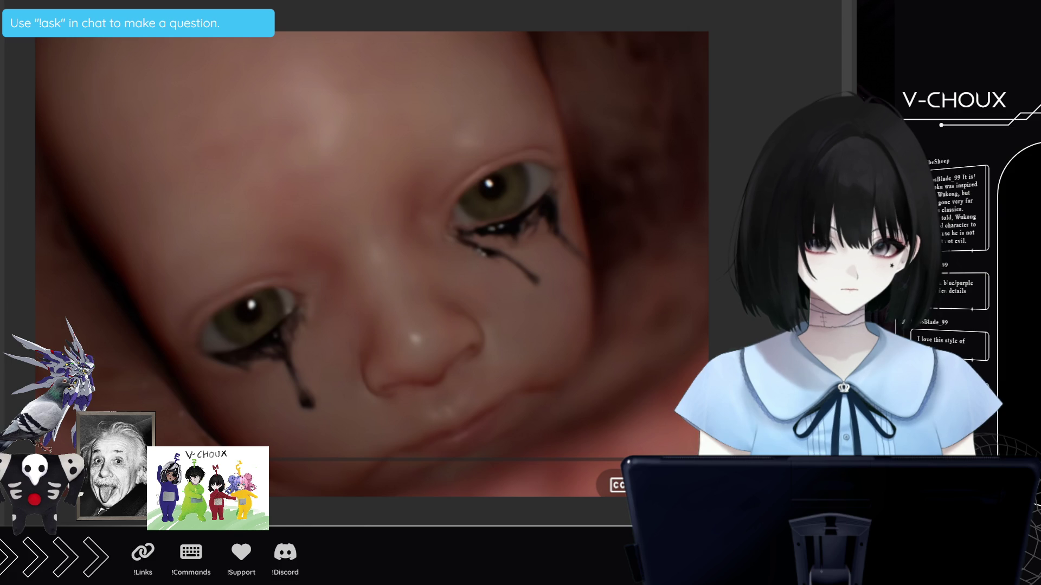
key("ctrl+Tab")
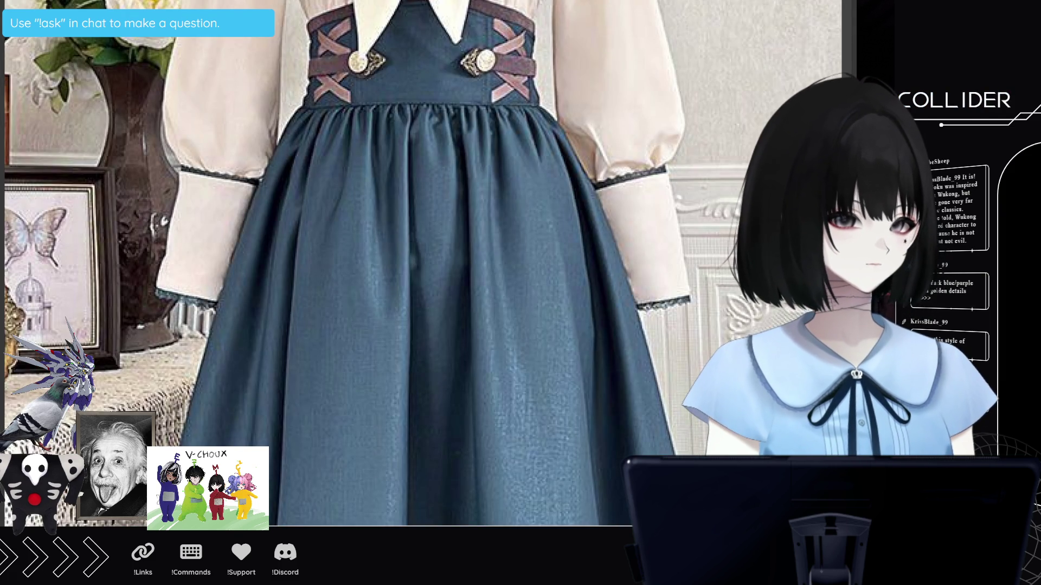
key("ctrl+Tab")
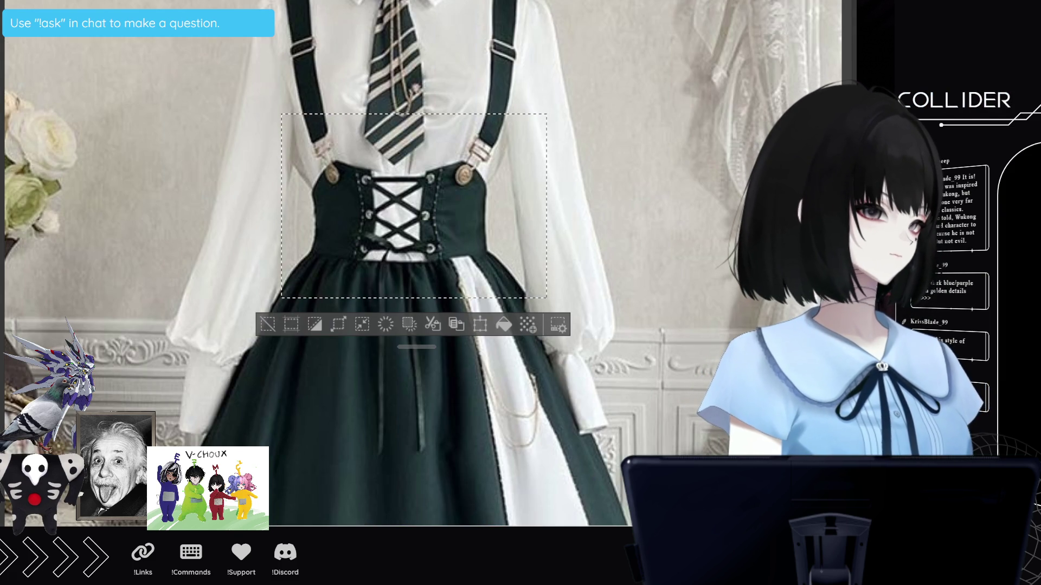
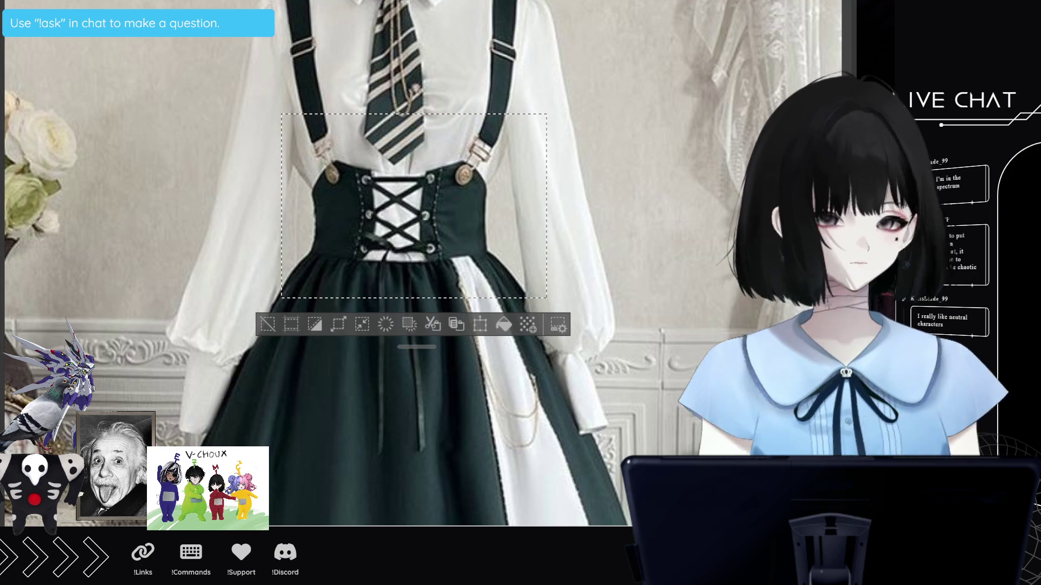
- Copy a rectangular selection of the green dress from the reference photo, then return to the line art
key("ctrl+Tab")
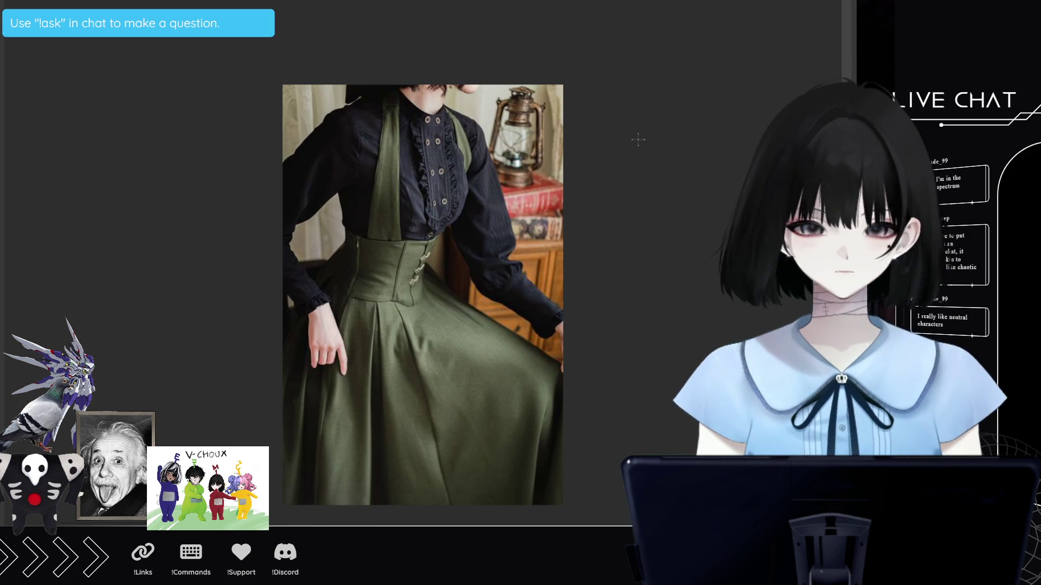
scroll(315, 143, "up", 5)
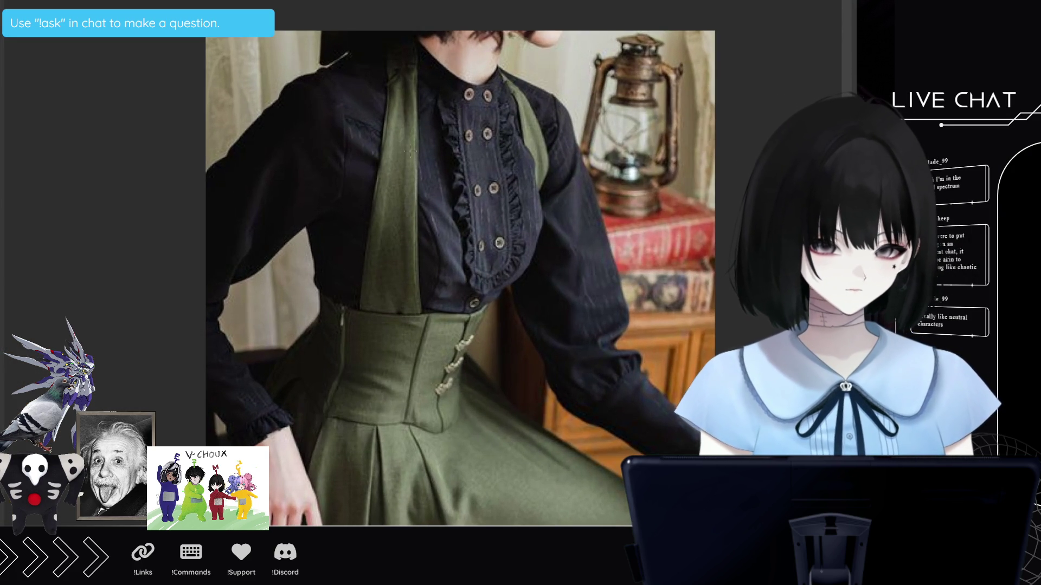
scroll(424, 157, "down", 1)
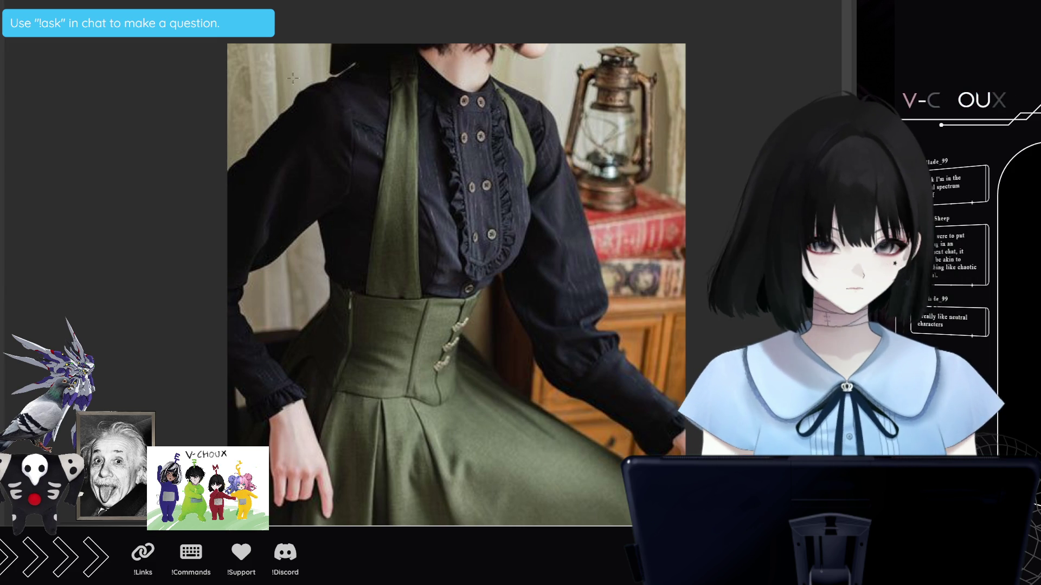
mouse_move(276, 50)
left_mouse_down()
mouse_move(477, 295)
mouse_move(573, 438)
left_mouse_up()
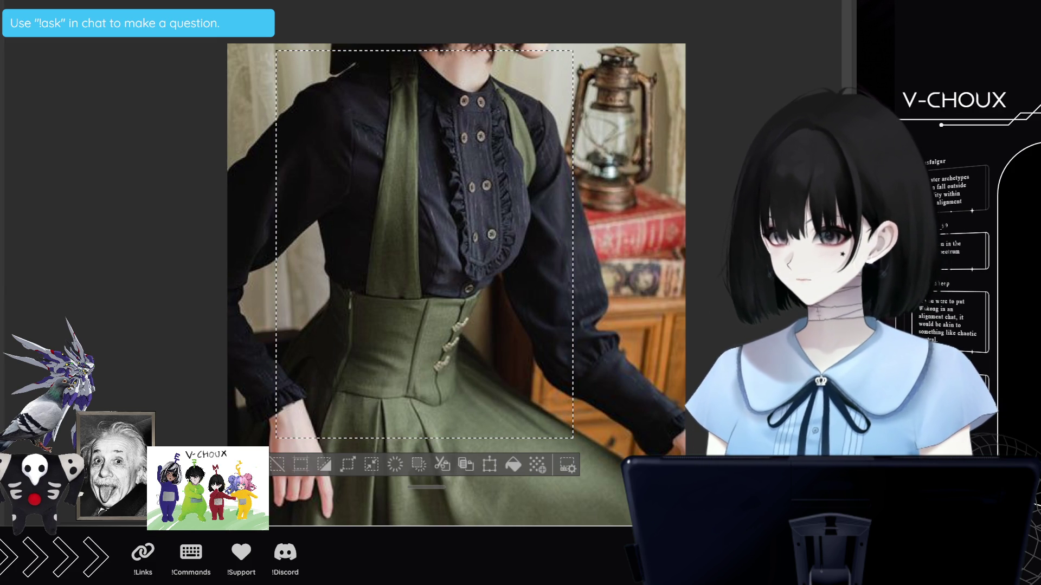
key("ctrl+Tab")
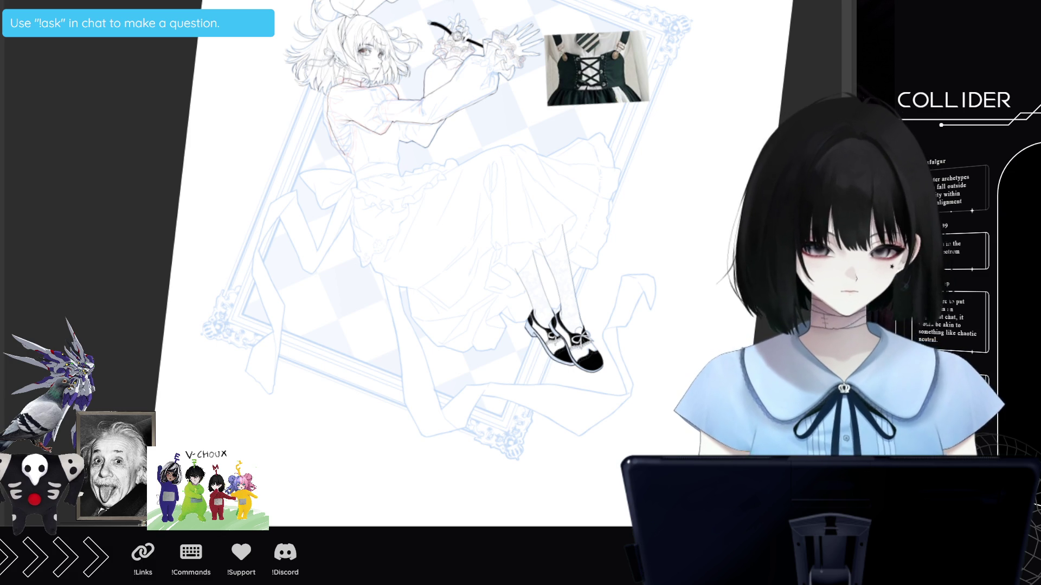
- Paste the dress photo, rotate it nearly upright and place it beside the girl's head
key("ctrl+v")
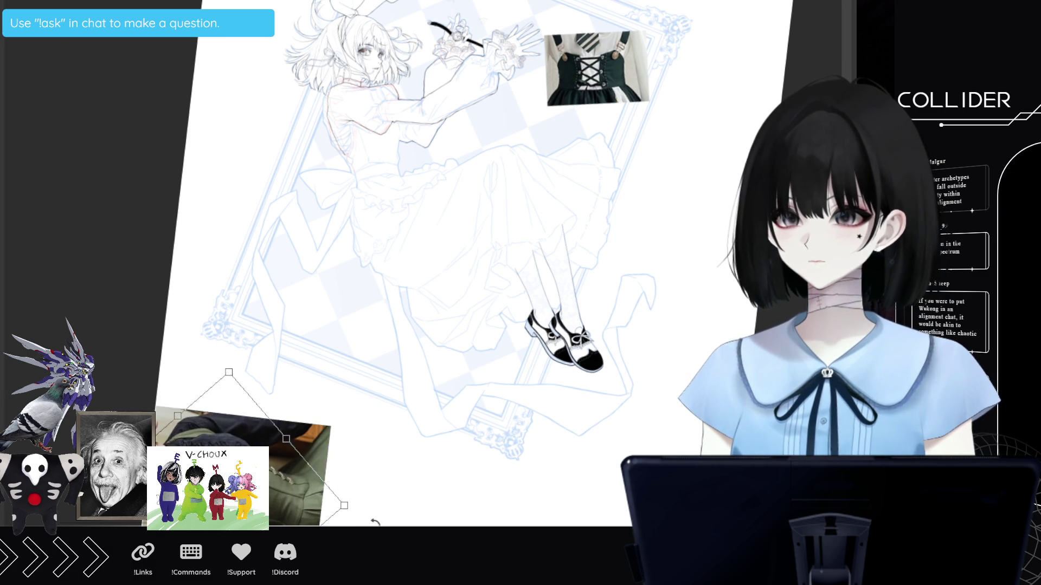
left_click_drag(242, 370, 293, 388)
mouse_move(281, 499)
left_mouse_down()
mouse_move(269, 205)
mouse_move(297, 155)
mouse_move(316, 170)
mouse_move(310, 154)
left_mouse_up()
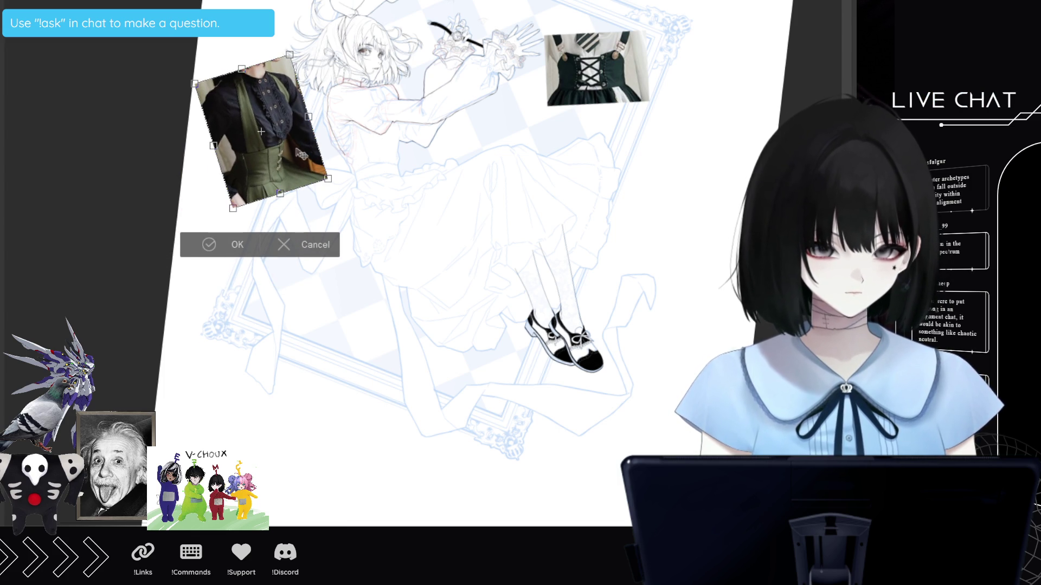
left_click(242, 247)
scroll(257, 176, "up", 4)
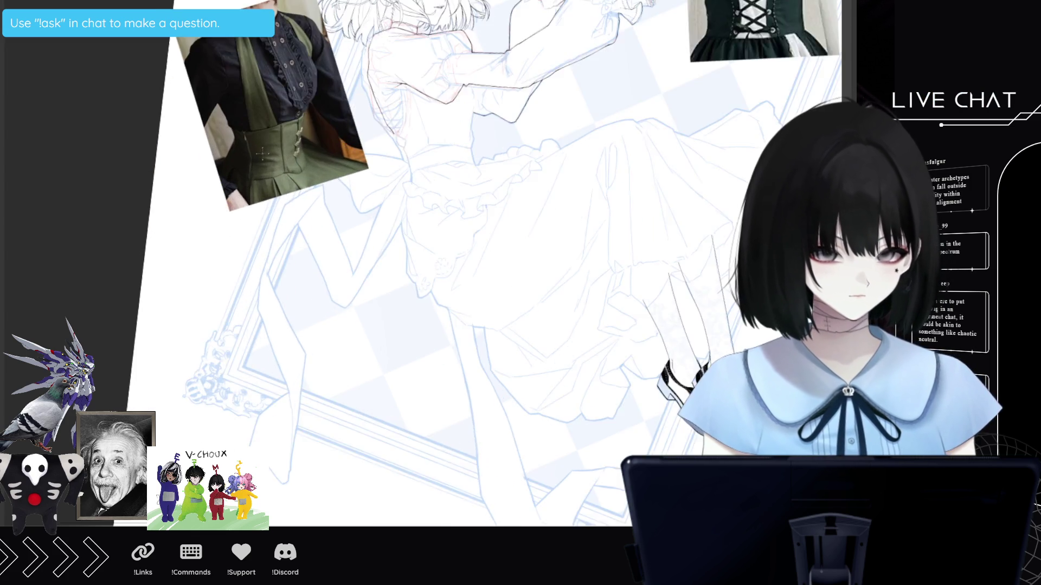
scroll(680, 99, "up", 3)
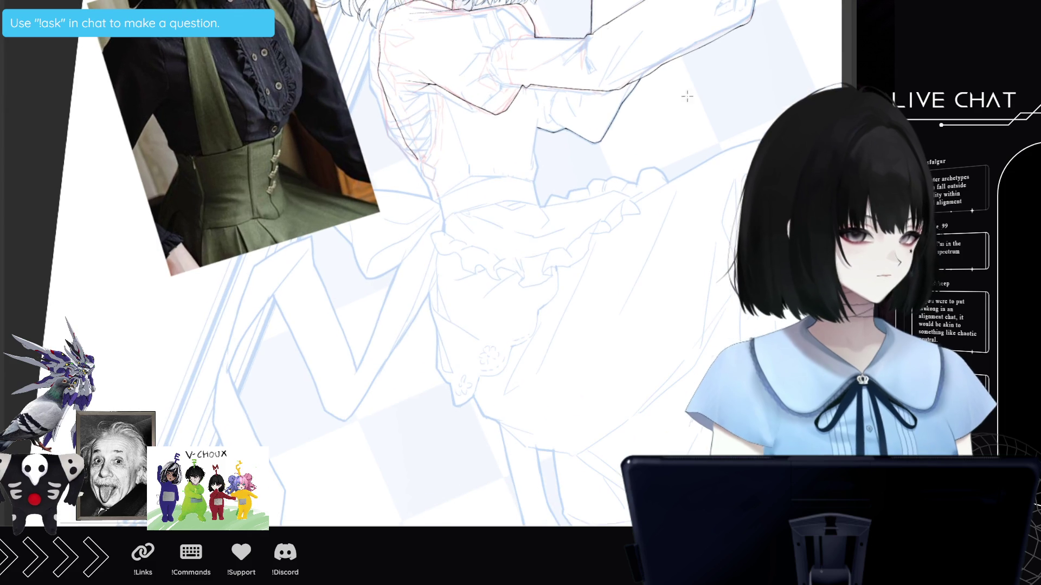
scroll(550, 133, "down", 1)
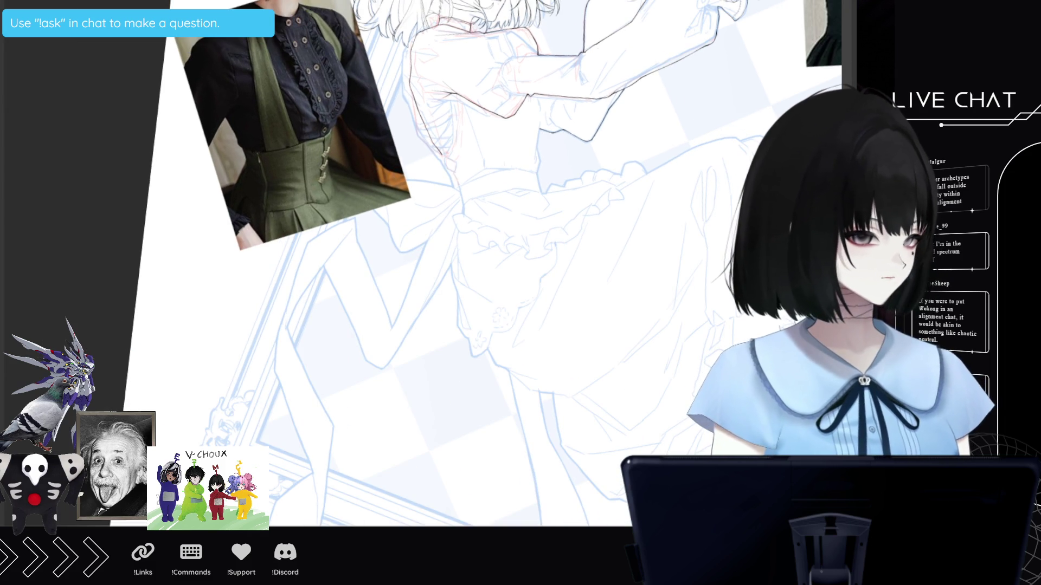
scroll(520, 274, "down", 3)
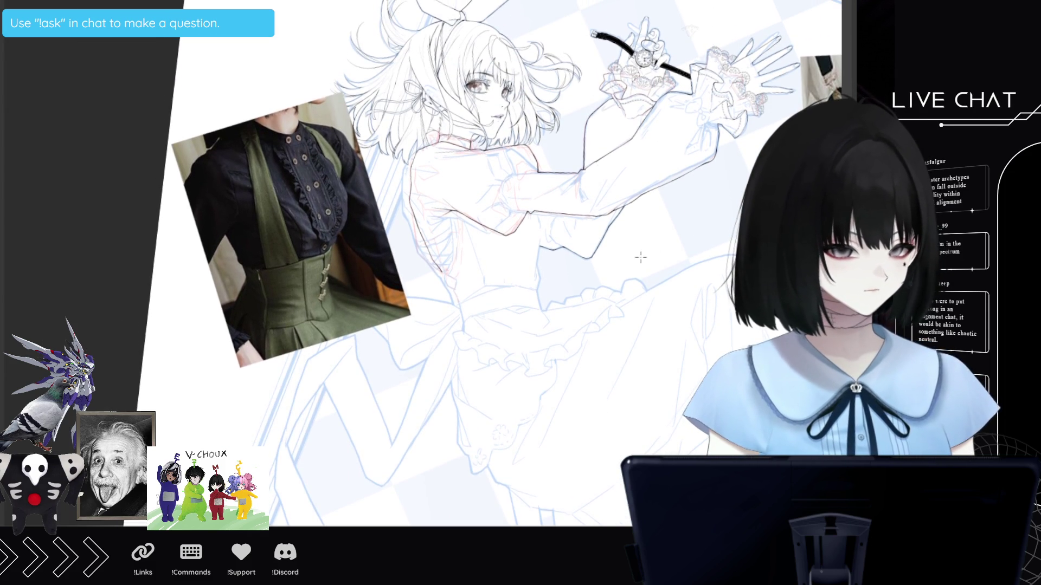
scroll(499, 252, "up", 1)
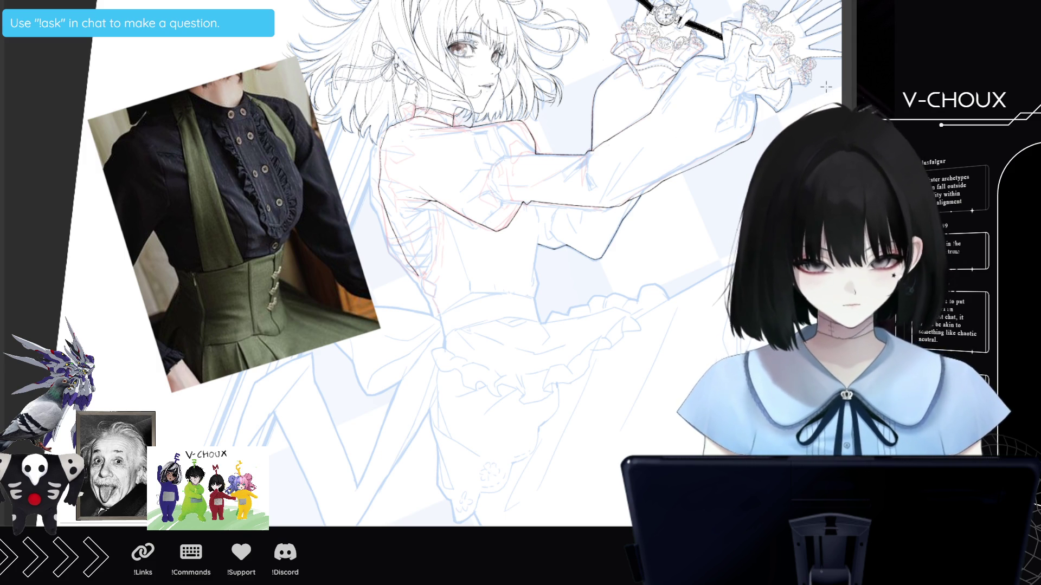
scroll(435, 299, "up", 2)
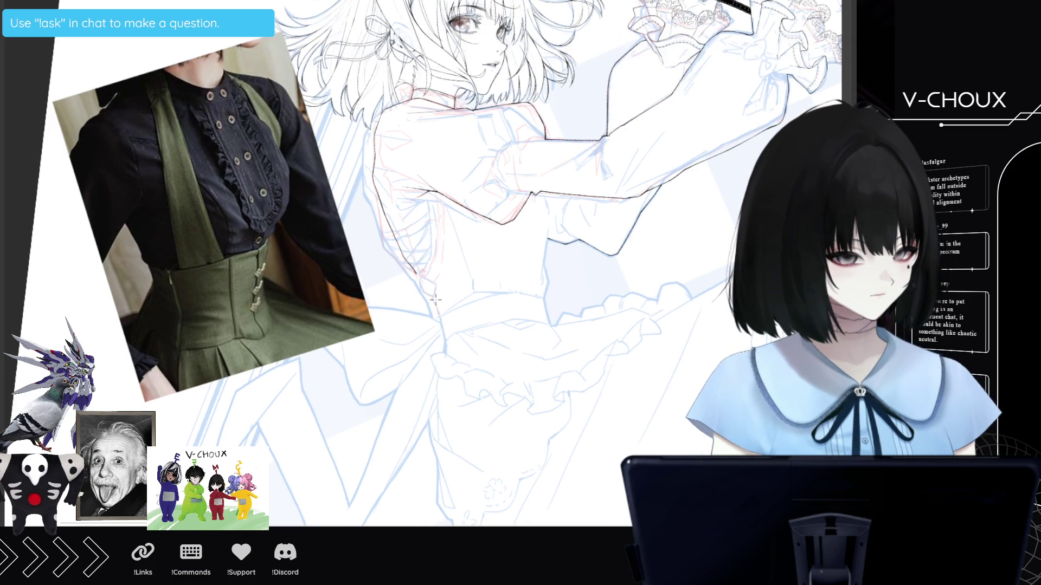
scroll(436, 299, "up", 1)
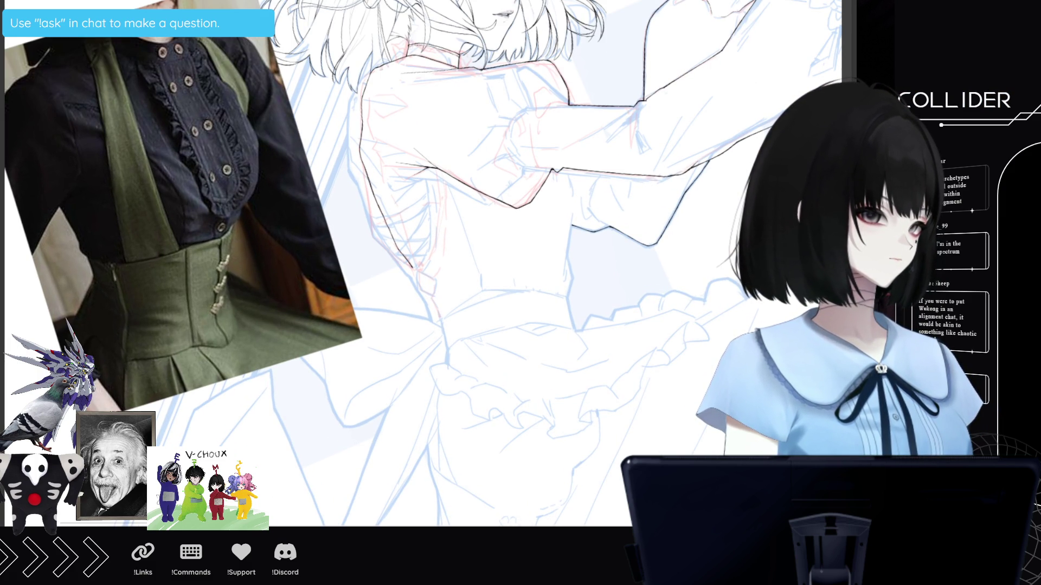
scroll(477, 238, "down", 3)
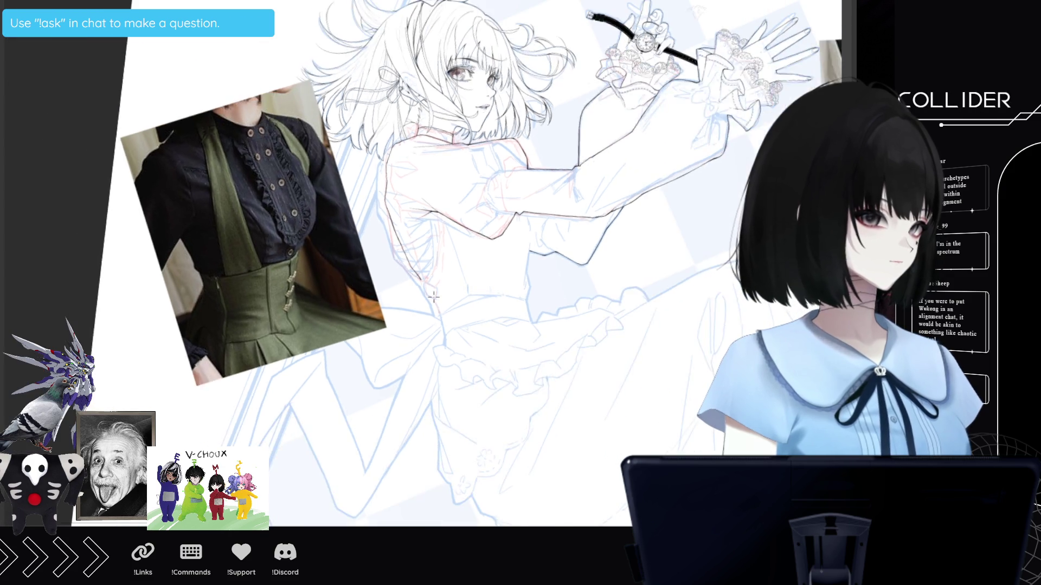
scroll(688, 210, "up", 1)
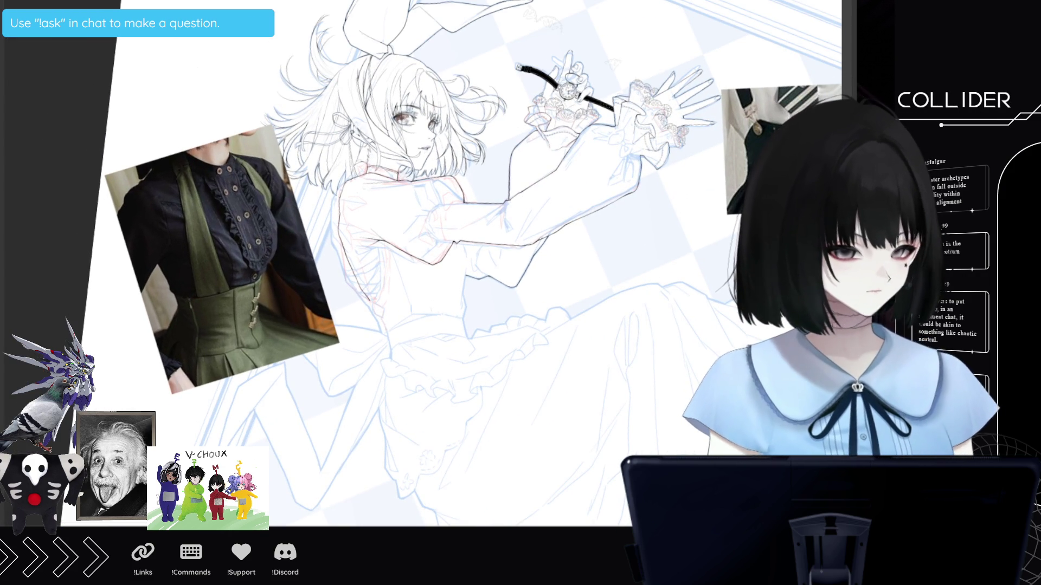
scroll(449, 263, "right", 3)
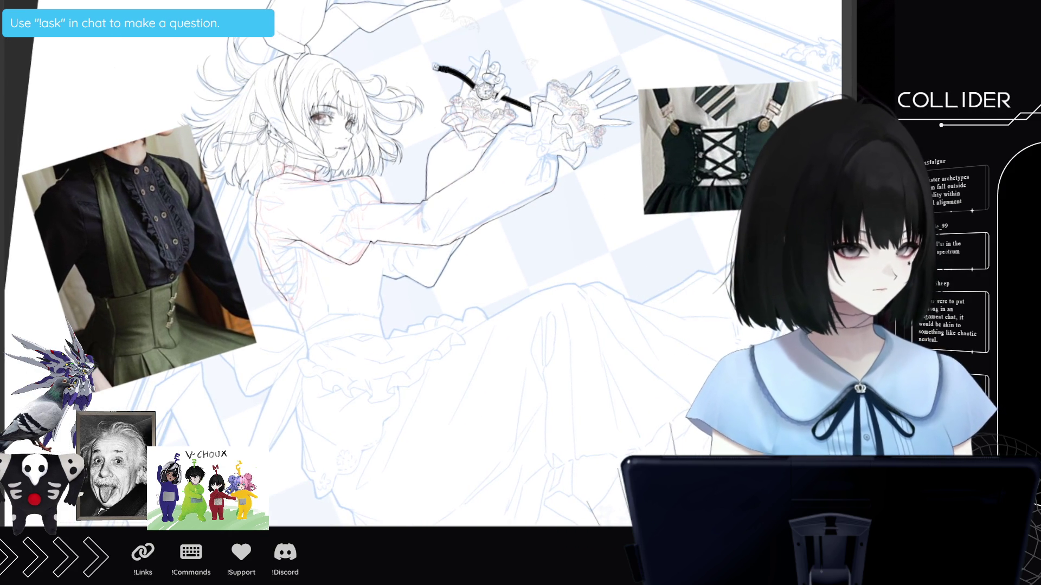
scroll(511, 396, "up", 1)
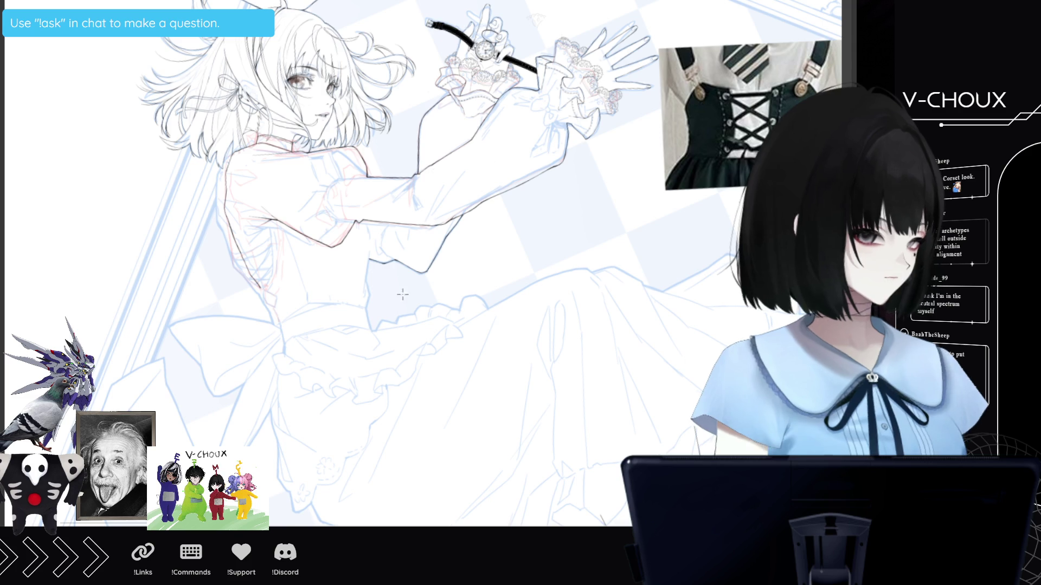
scroll(310, 277, "up", 2)
scroll(314, 270, "up", 1)
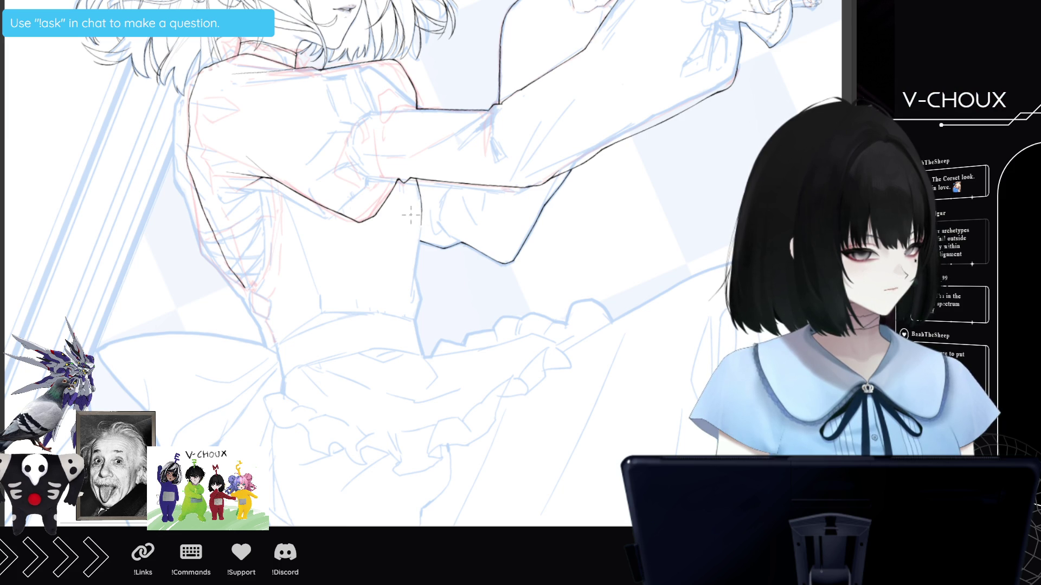
- Ink the back outline down to the waist, redrawing one undone stroke, then tilt the view
left_click_drag(421, 220, 416, 314)
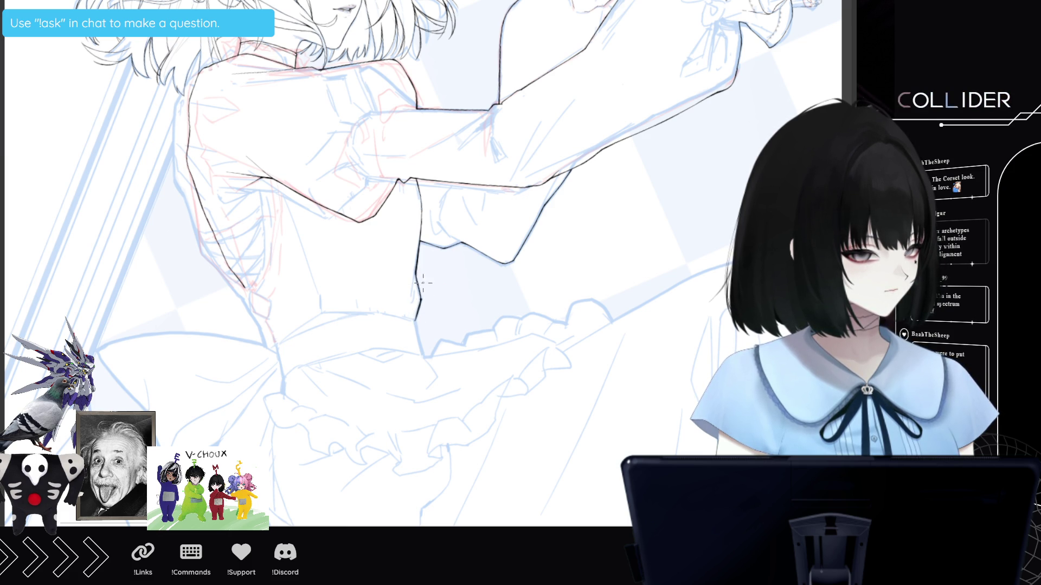
left_click_drag(418, 291, 416, 310)
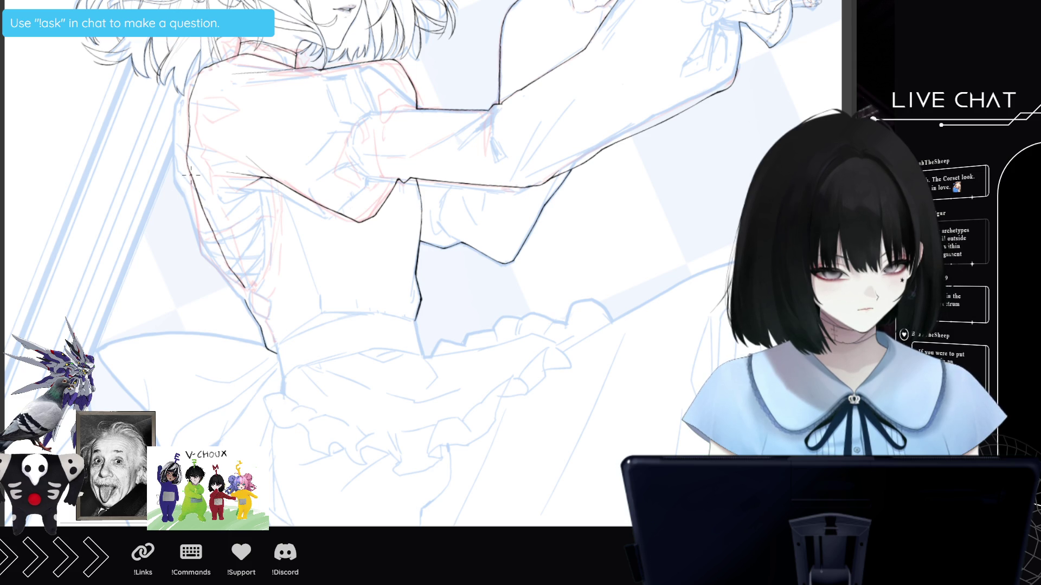
left_click_drag(191, 176, 202, 260)
key("ctrl+z")
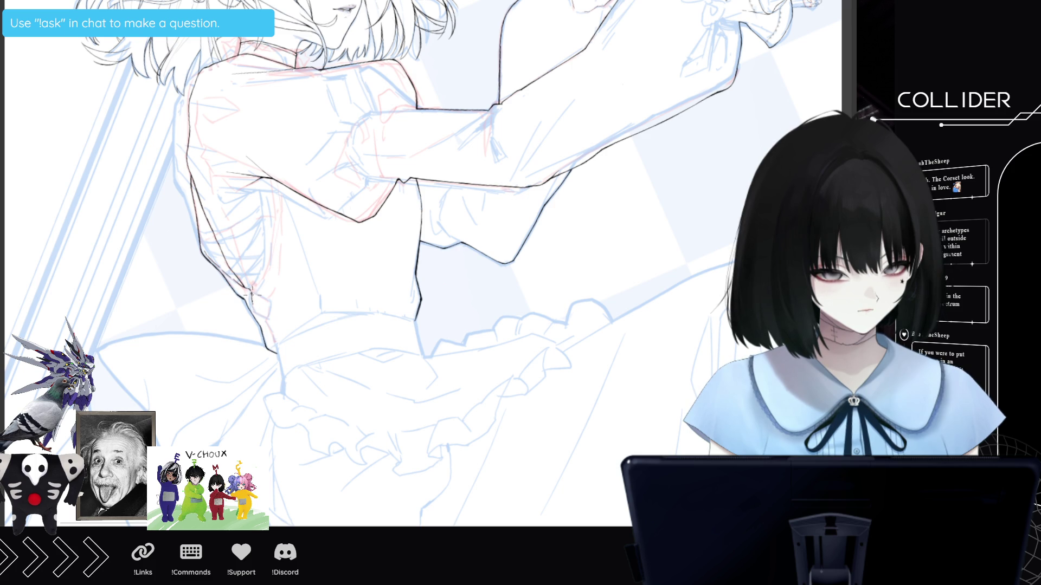
left_click_drag(257, 311, 271, 308)
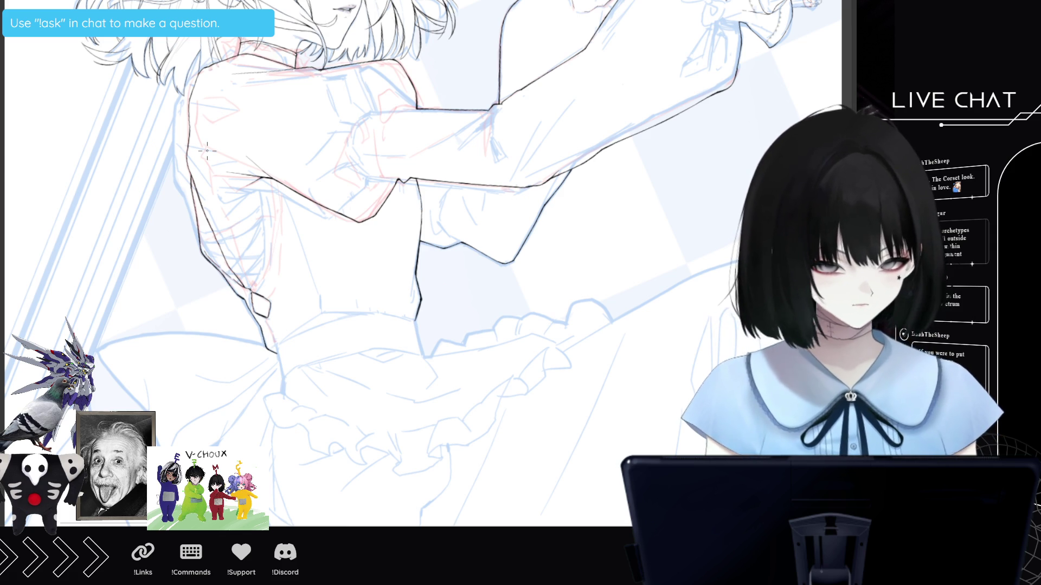
left_click_drag(208, 151, 217, 163)
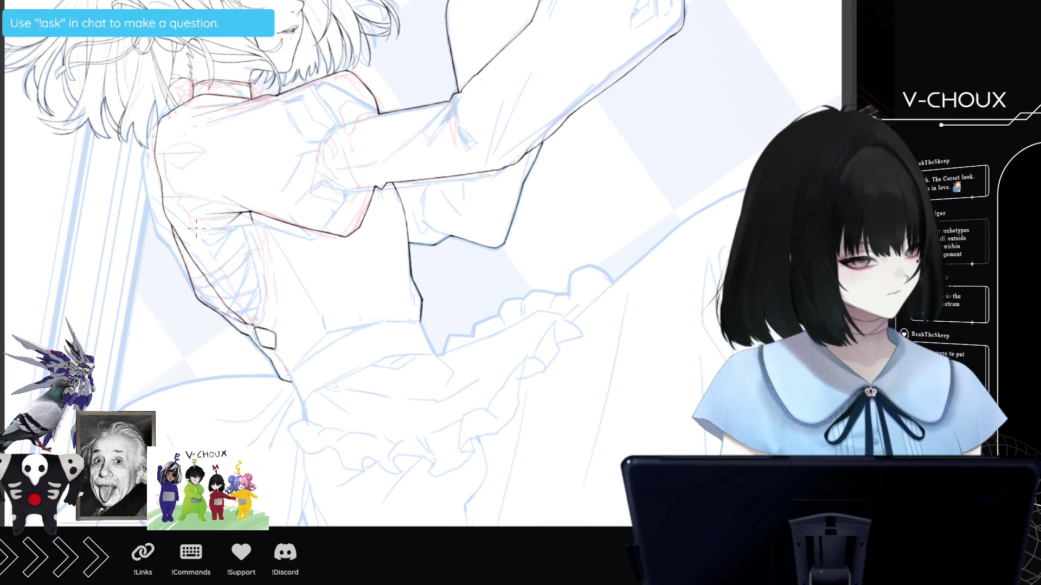
- Add a short ink stroke at the lower waist of the back outline
left_click_drag(242, 309, 254, 318)
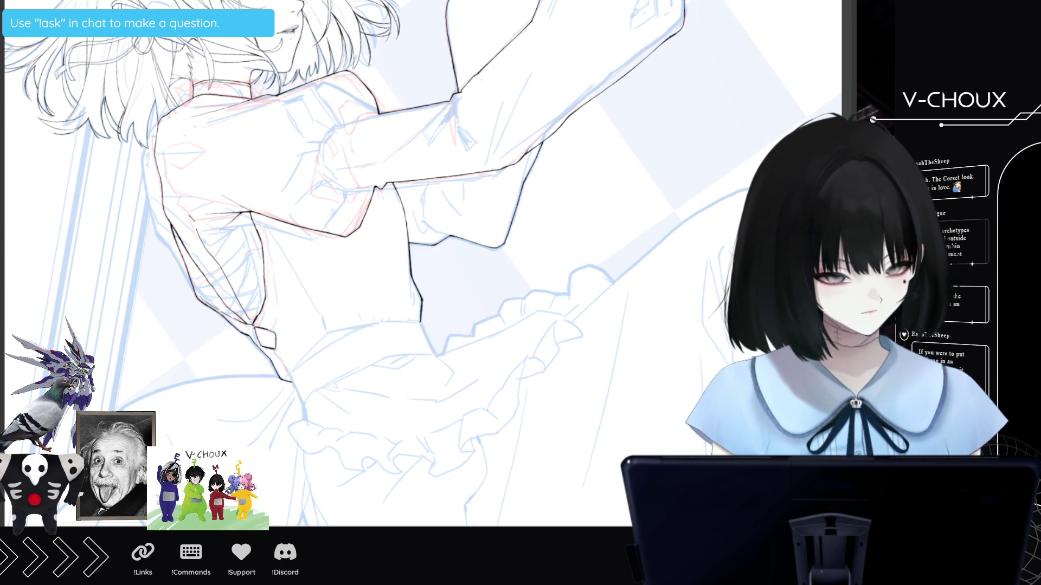
- Pan and tilt the view to the bent leg at the frame's lower-left corner
scroll(423, 263, "down", 3)
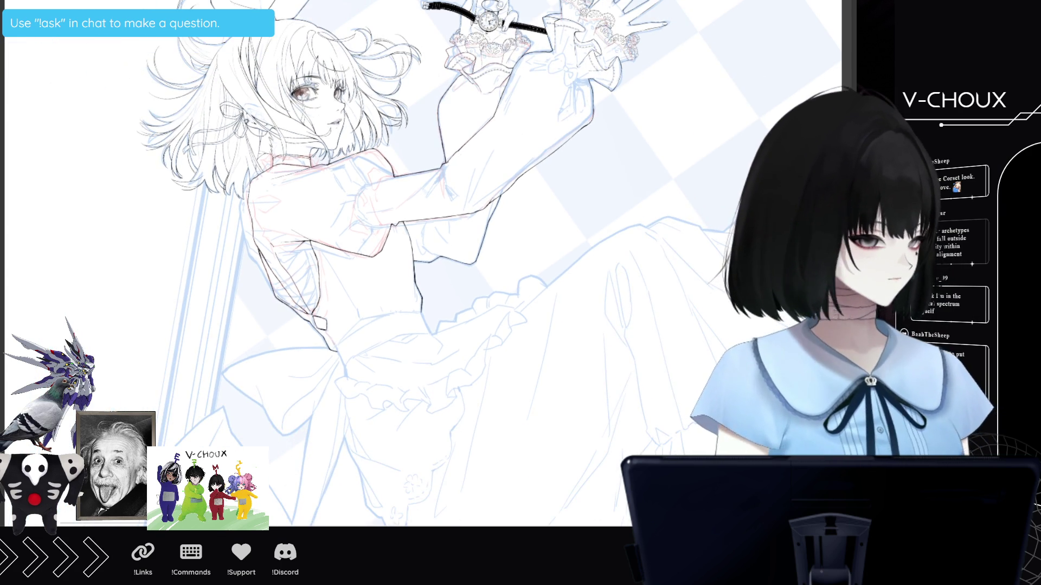
scroll(423, 264, "down", 2)
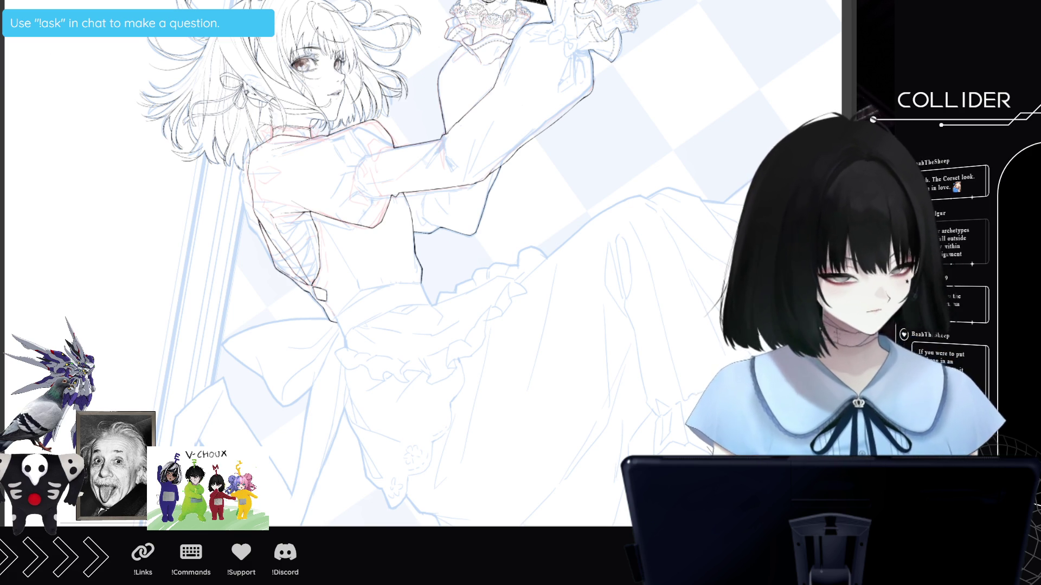
scroll(352, 271, "down", 5)
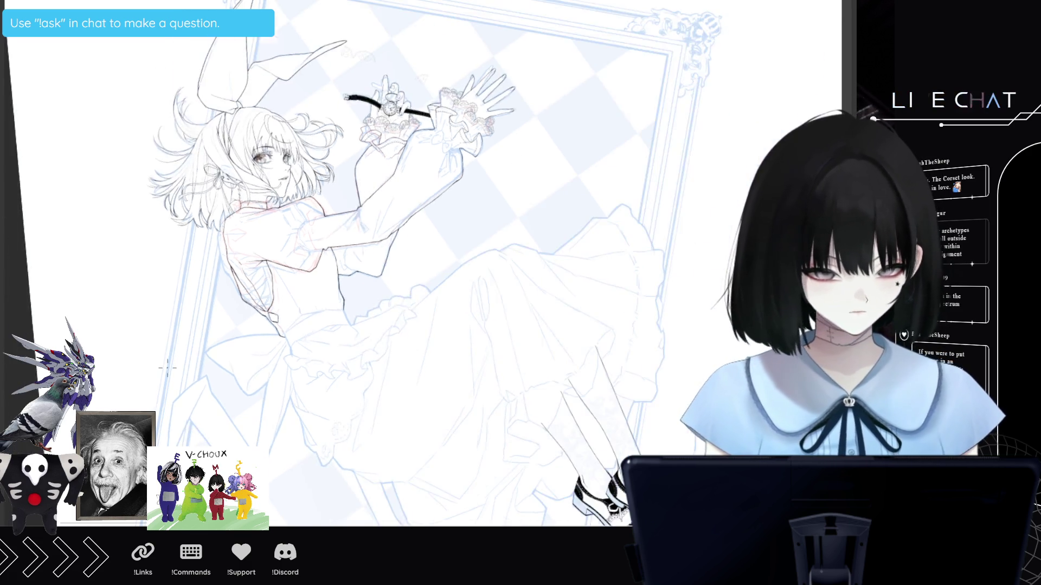
scroll(352, 271, "up", 5)
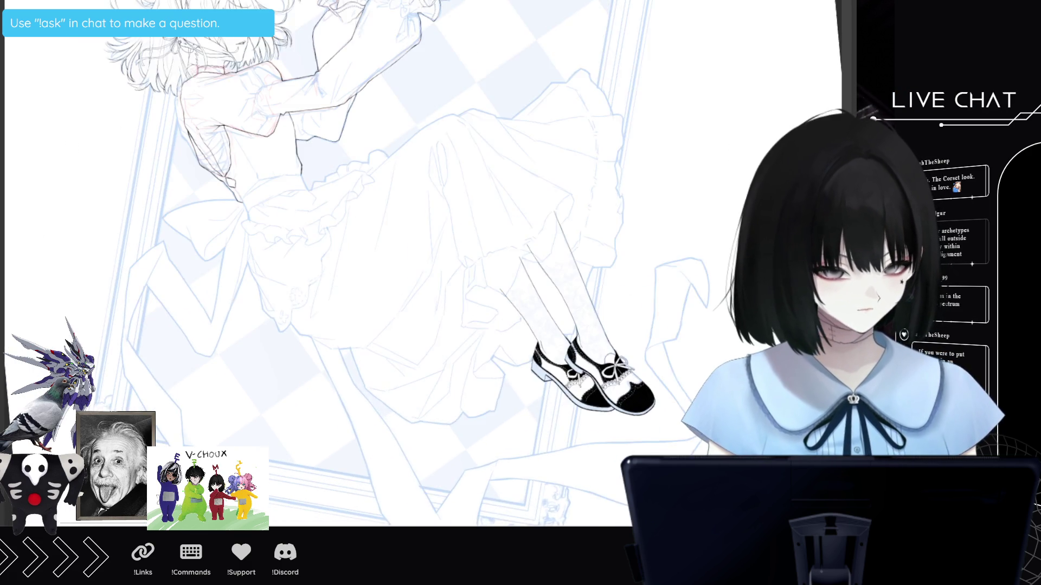
scroll(161, 171, "up", 2)
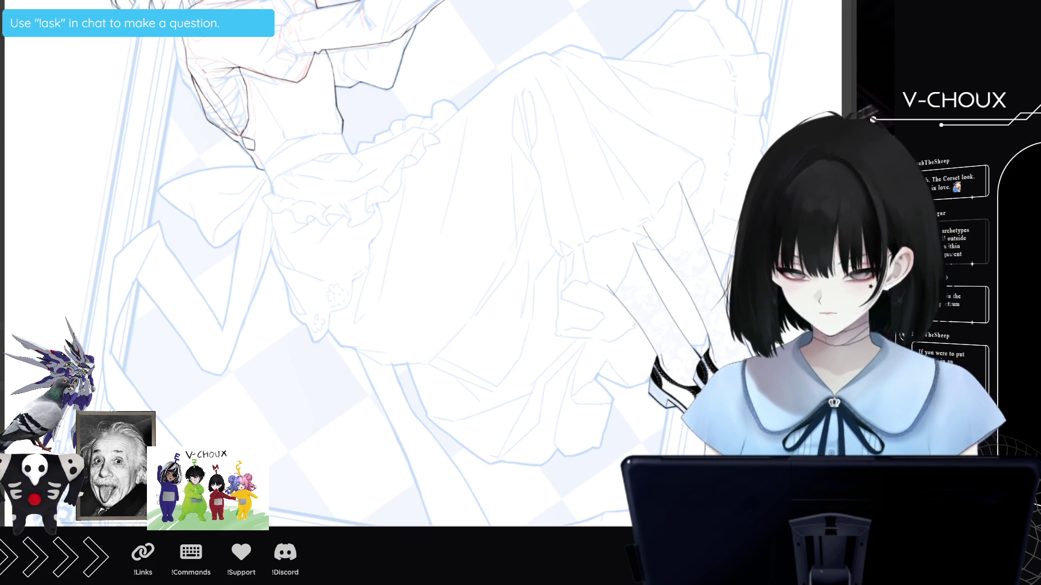
scroll(369, 260, "down", 5)
scroll(369, 260, "up", 6)
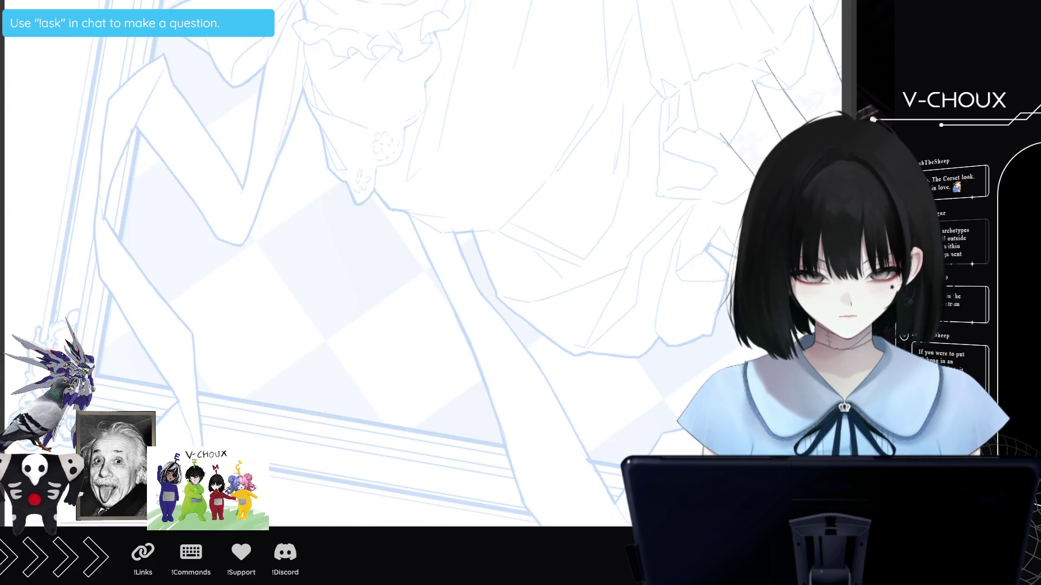
scroll(368, 260, "up", 1)
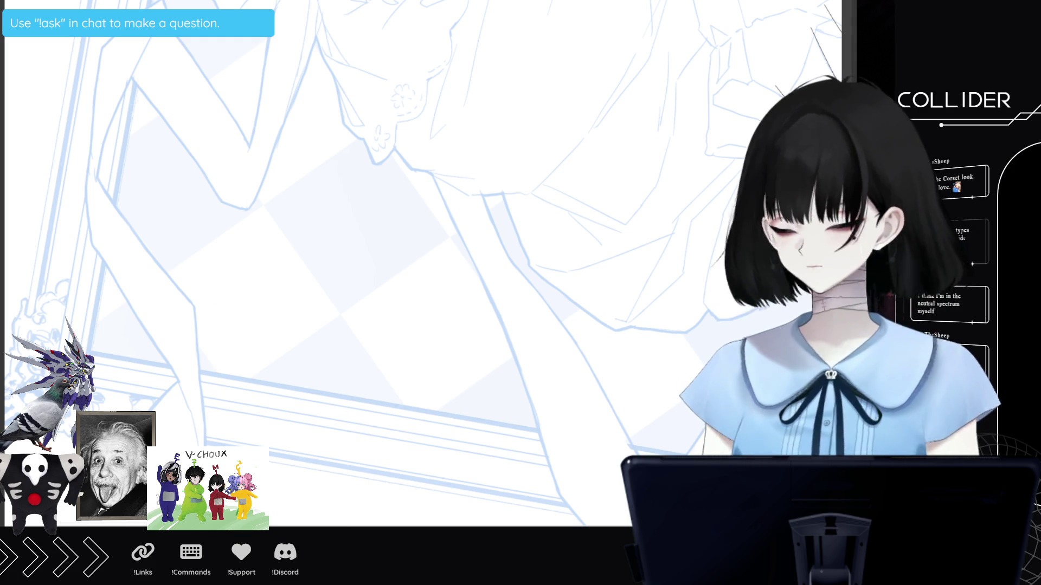
scroll(352, 261, "down", 5)
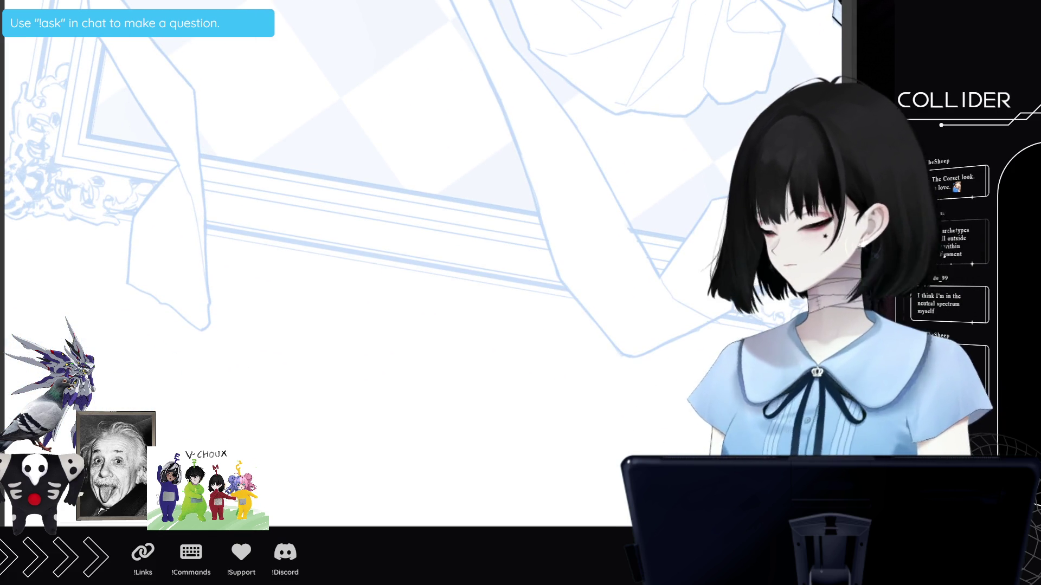
scroll(423, 260, "left", 3)
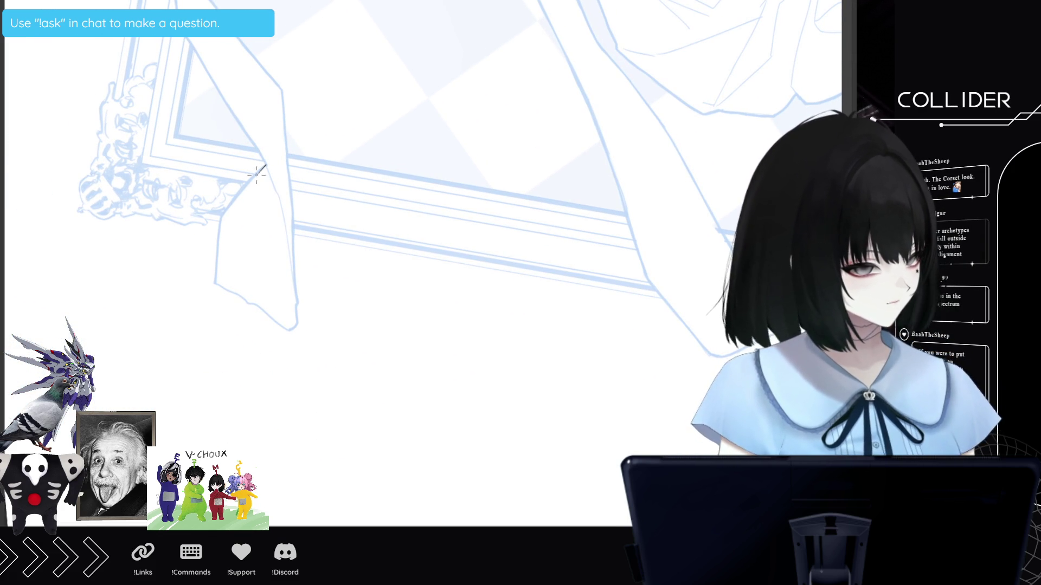
key("minus")
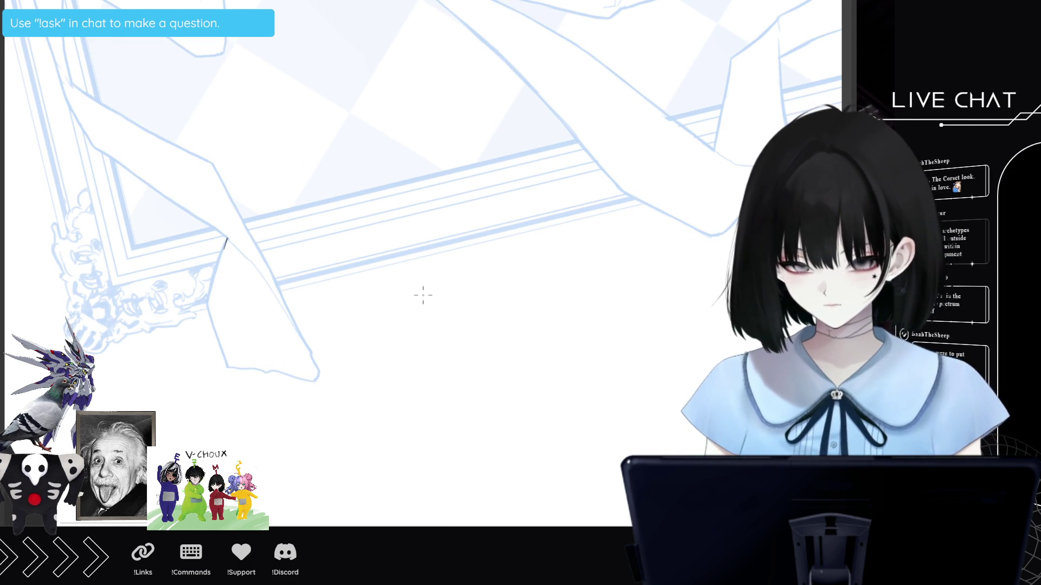
- Draw a trial line down the leg, then undo the stray marks
mouse_move(227, 238)
left_mouse_down()
mouse_move(217, 291)
mouse_move(237, 304)
mouse_move(228, 239)
left_mouse_up()
key("ctrl+z")
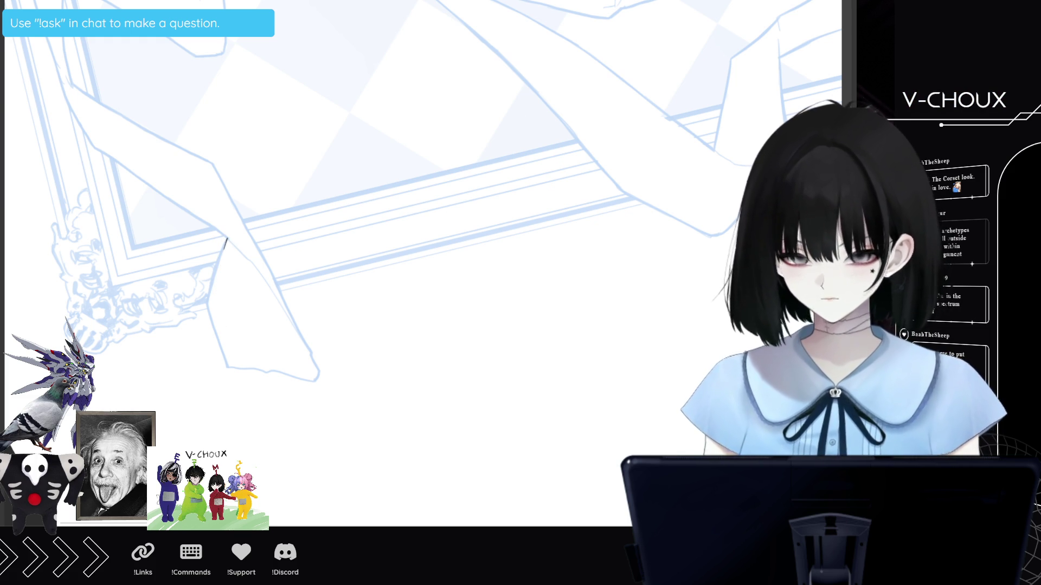
key("ctrl+z")
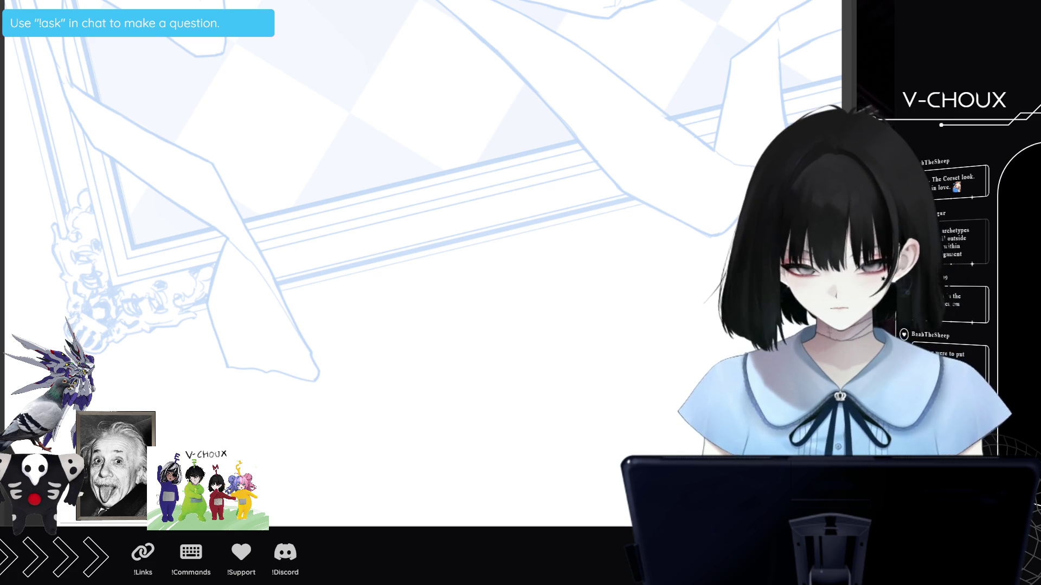
- Trace a curve down the outer leg to a sharp heel and along the sole
left_click_drag(229, 240, 220, 274)
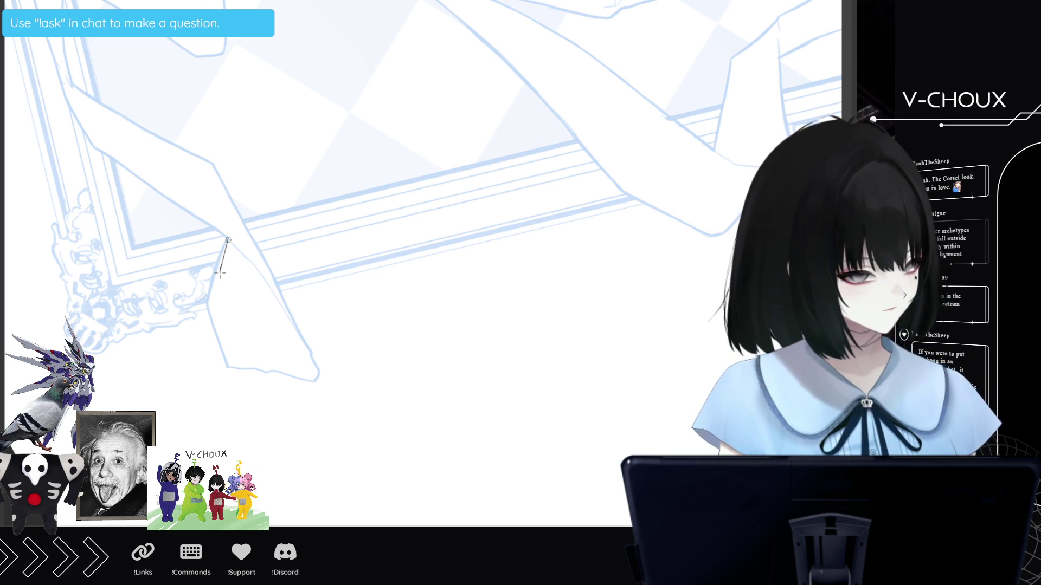
left_click(220, 272)
left_click(215, 316)
left_click(216, 356)
left_click(221, 386)
left_click(240, 383)
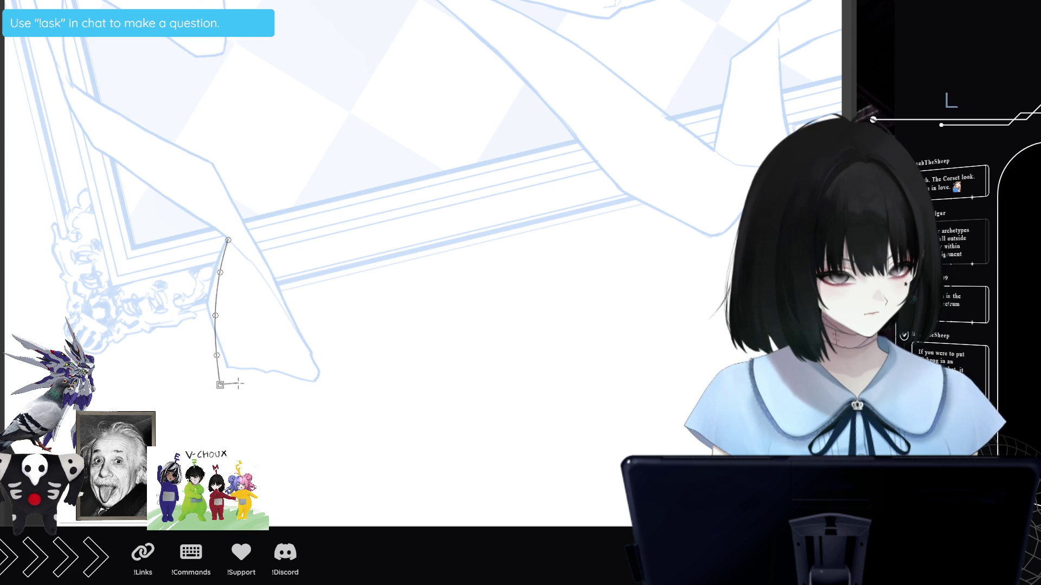
left_click(271, 374)
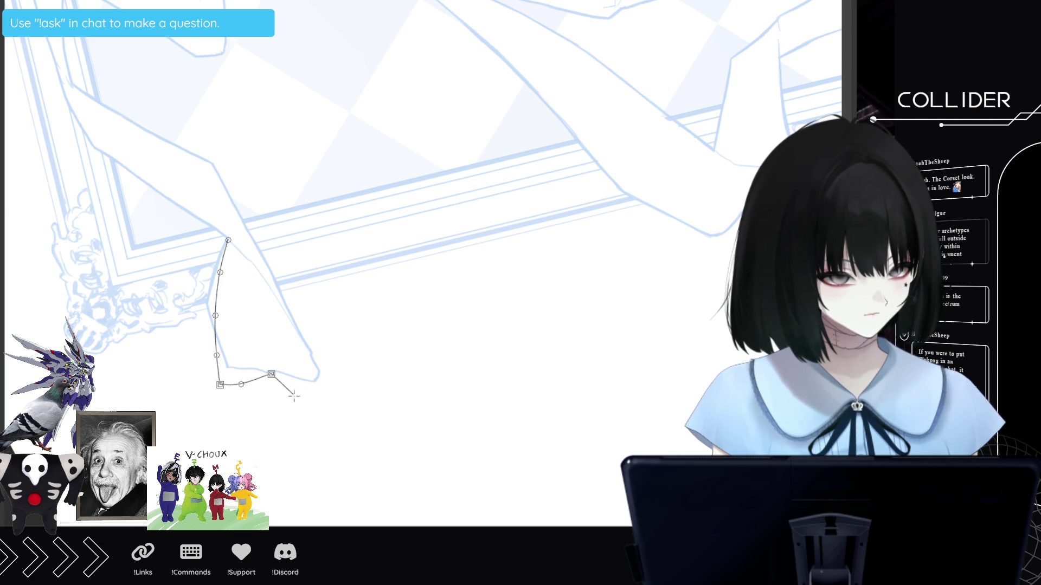
- Carry the curve to a pointed toe tip and back up the shin to the knee, committing it
left_click(298, 391)
left_click(313, 398)
left_click(330, 402)
left_click(332, 402)
left_click(300, 342)
left_click(279, 292)
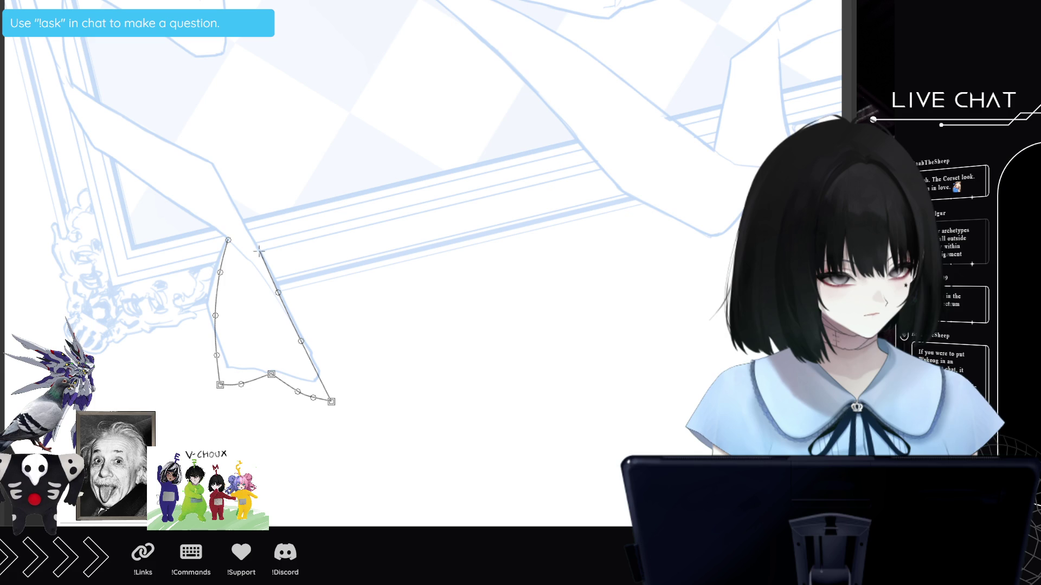
left_click(258, 253)
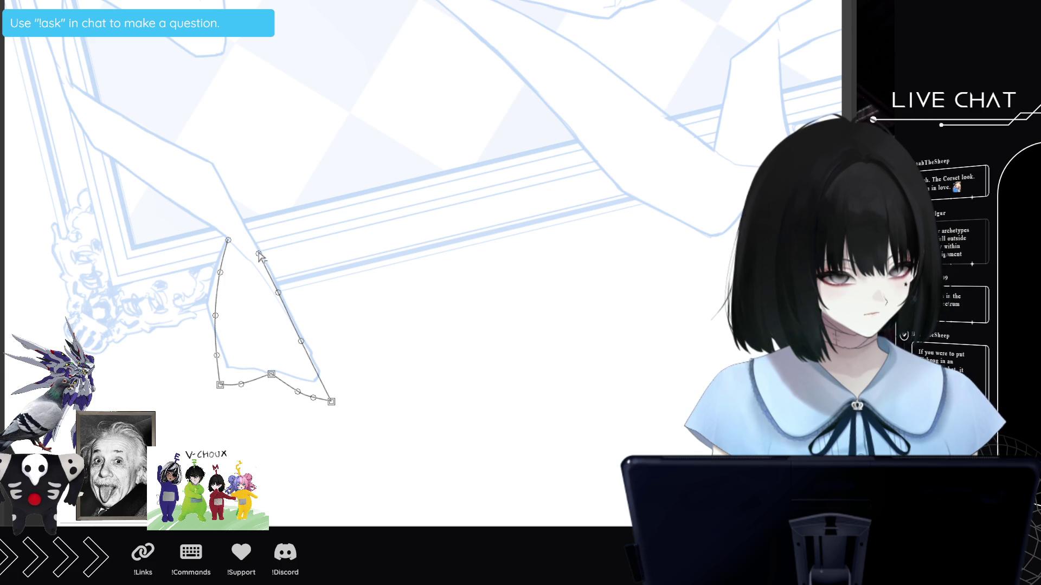
key("Return")
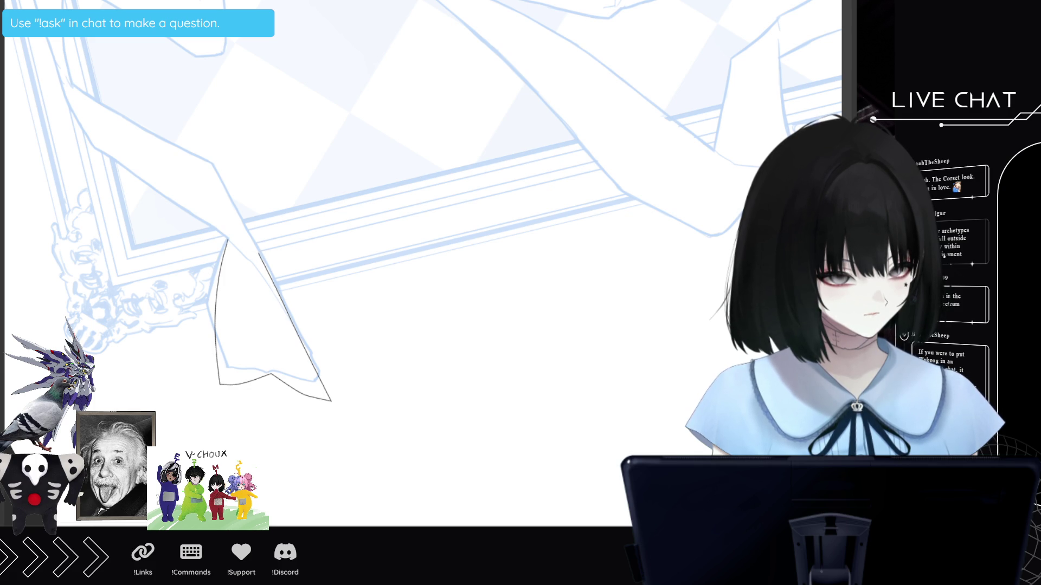
- Vector-erase the overlapping ends at the heel and toes, then level the view
left_click_drag(224, 386, 218, 379)
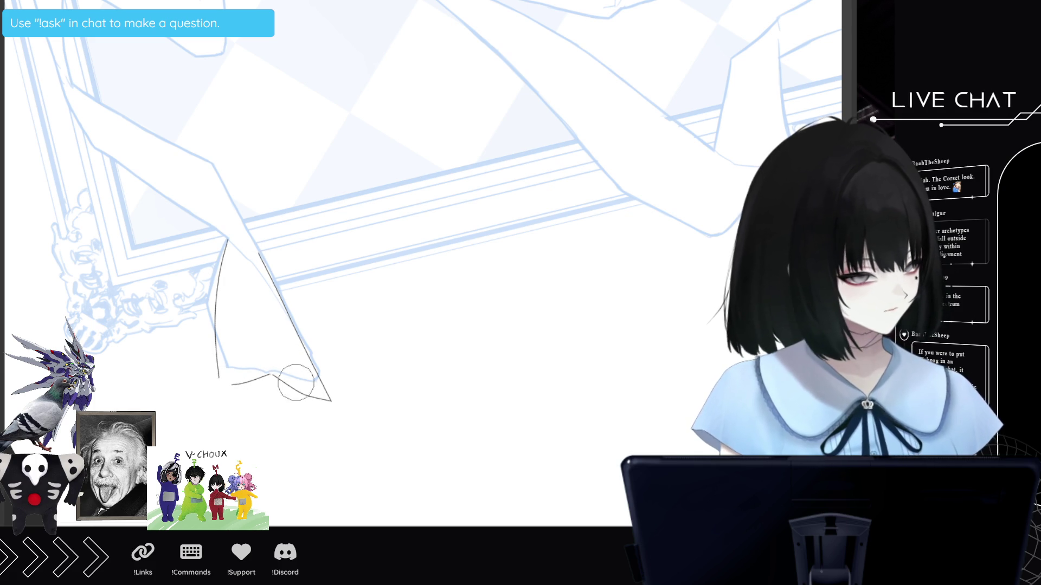
left_click_drag(313, 395, 318, 402)
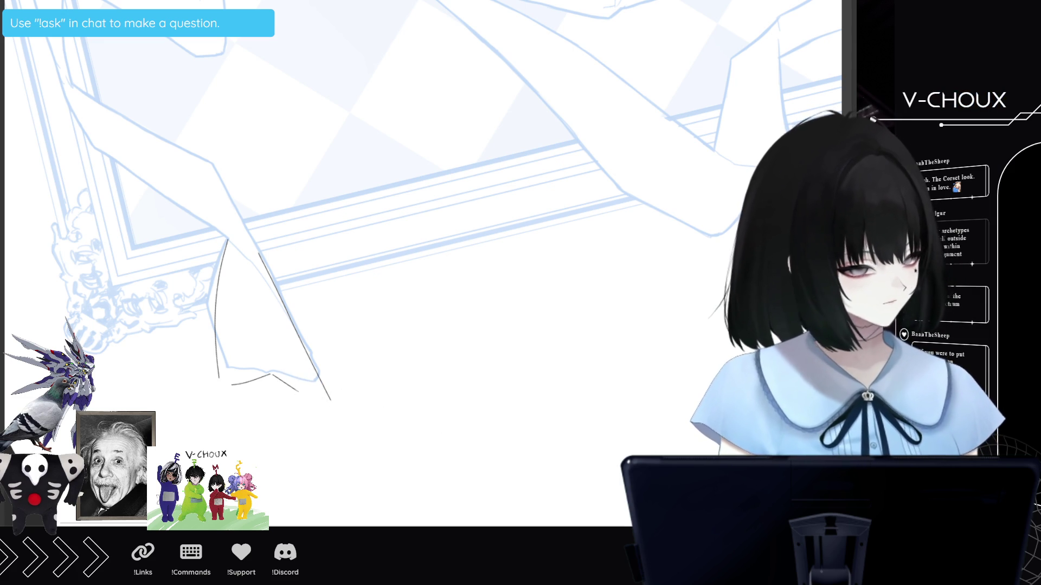
key("minus")
key("minus")
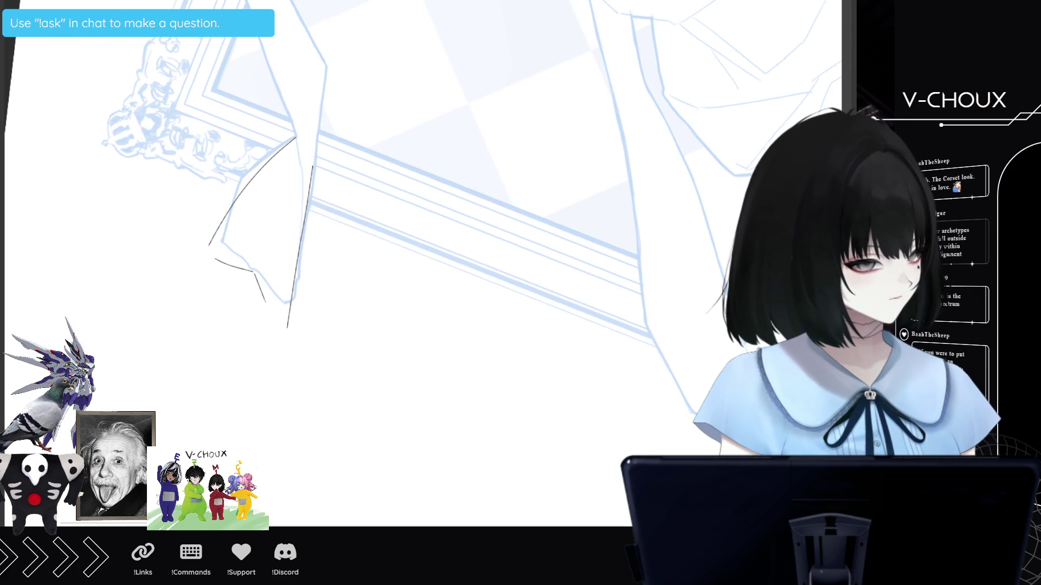
- Draw a three-point curve tracing the leg's inner edge across the frame
scroll(325, 217, "up", 5)
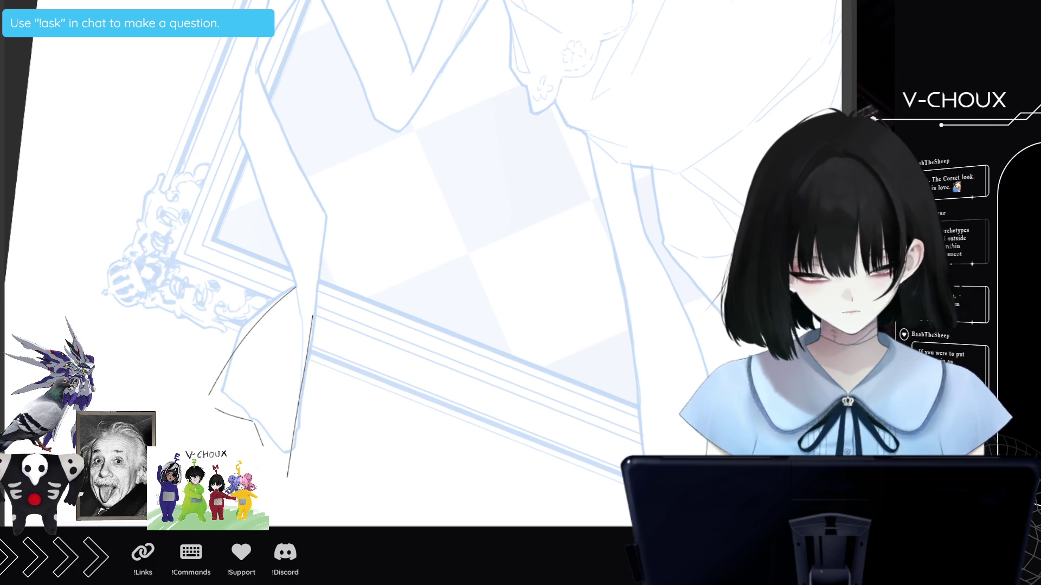
left_click_drag(324, 211, 320, 290)
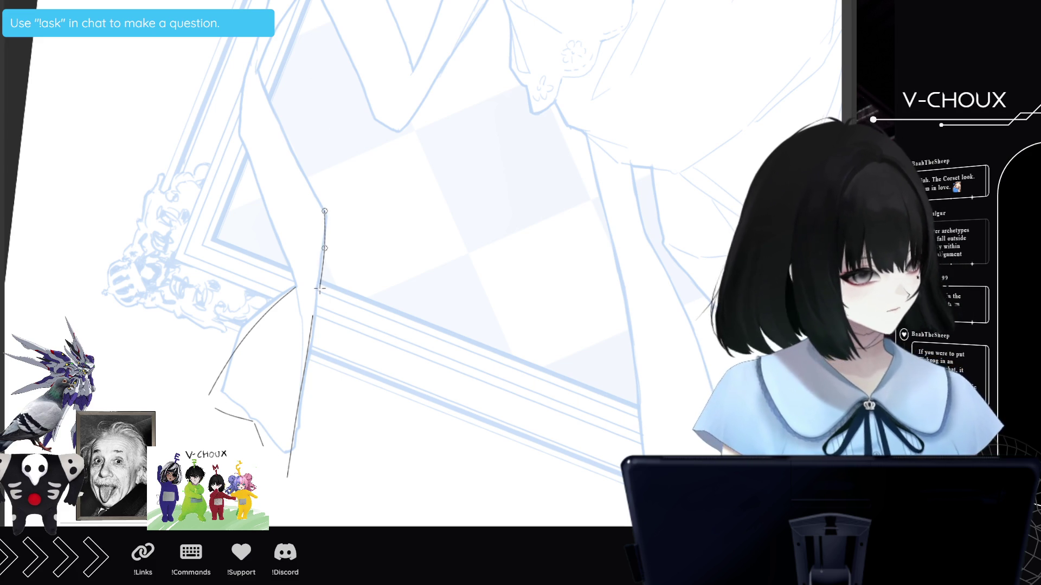
left_click(313, 325)
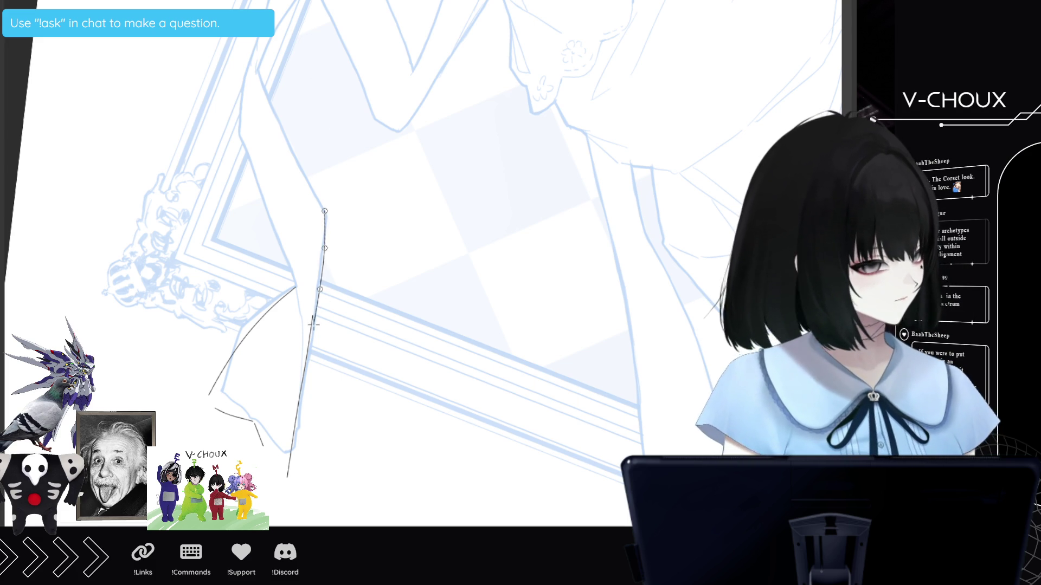
double_click(303, 380)
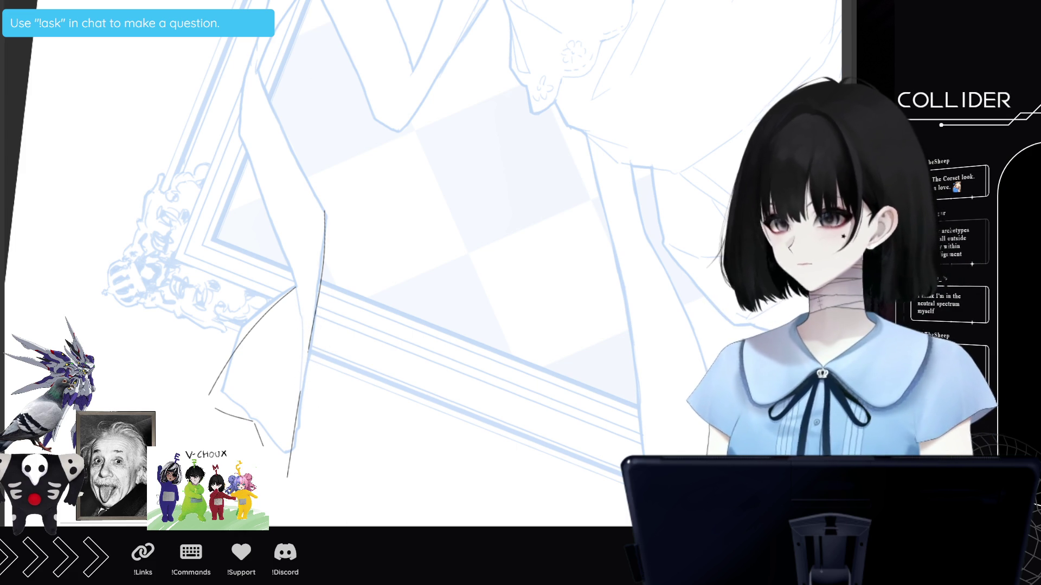
scroll(398, 263, "up", 5)
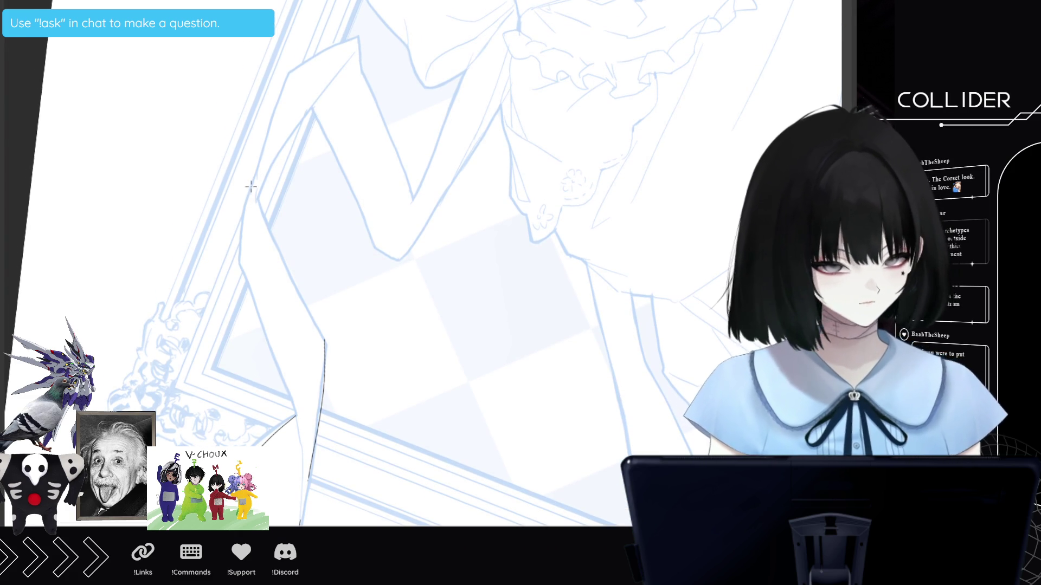
- Ink the thigh's outer contour as a curve running down past the knee
left_click_drag(251, 185, 245, 212)
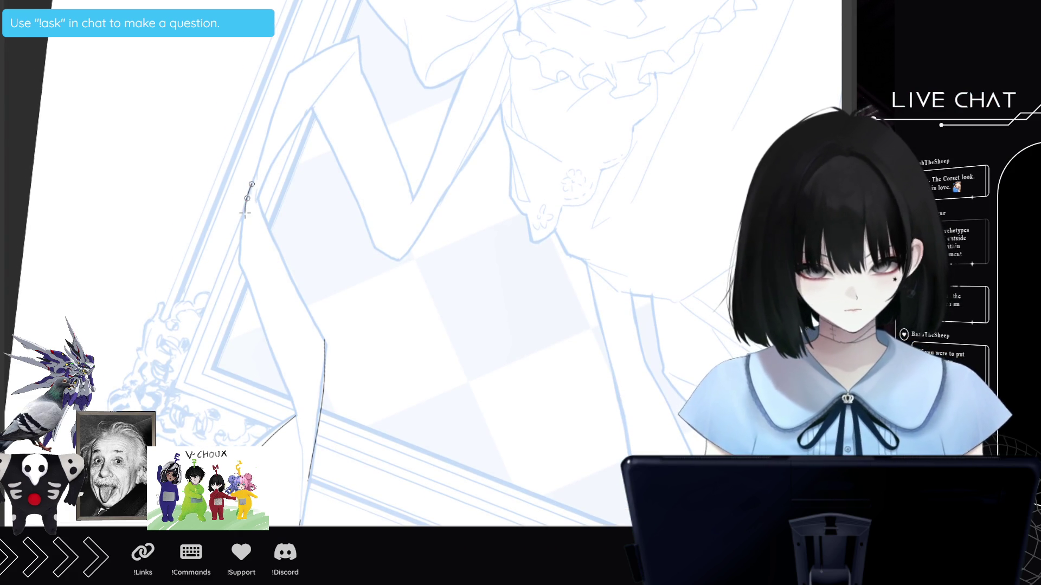
left_click(245, 213)
left_click(242, 255)
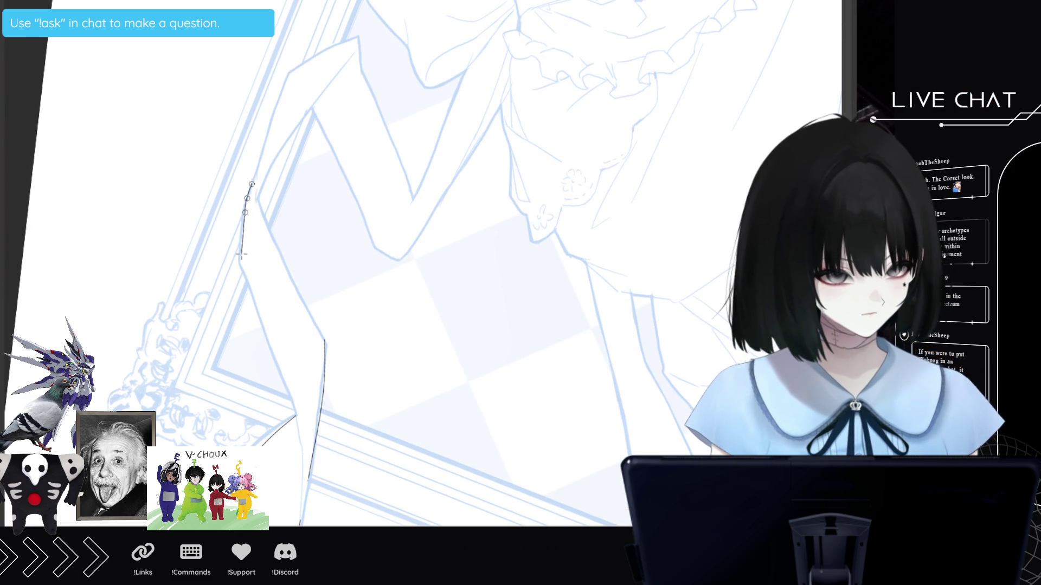
left_click(248, 285)
left_click(264, 331)
left_click(282, 376)
left_click(295, 409)
left_click(299, 421)
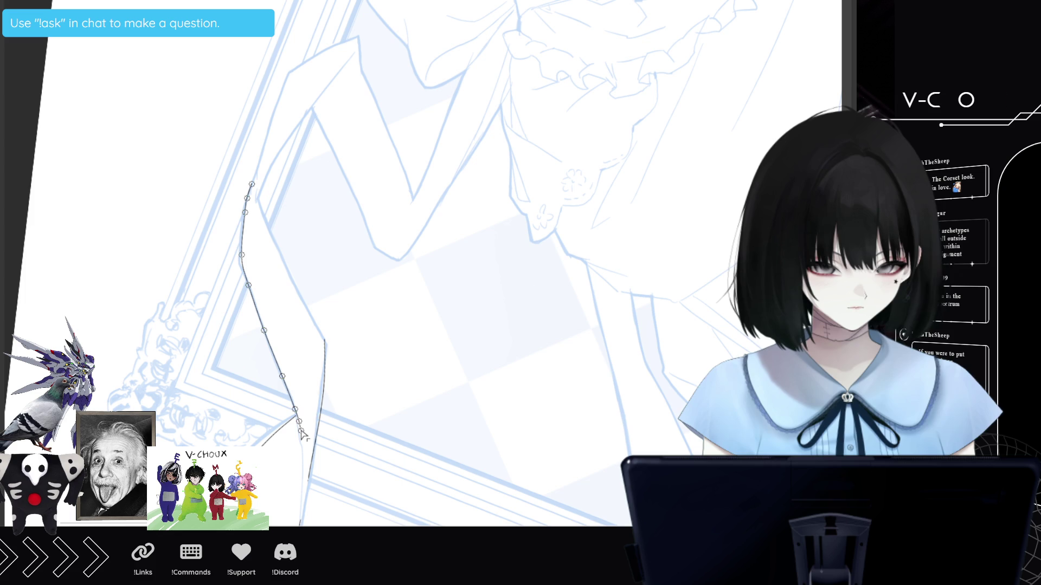
double_click(301, 430)
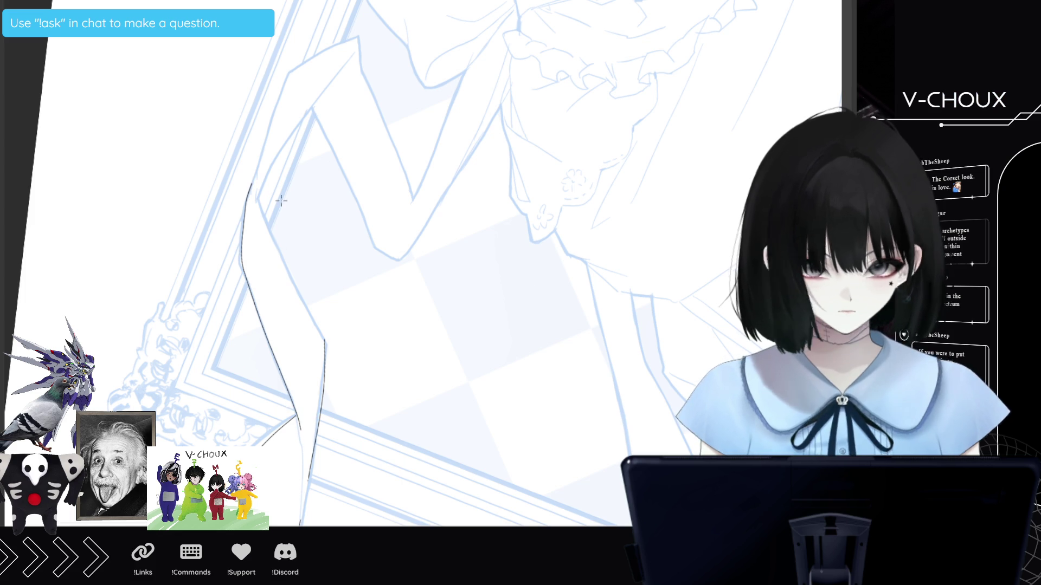
- Ink the thigh's inner contour toward the knee, then rotate the view upright
left_click(257, 189)
left_click(259, 201)
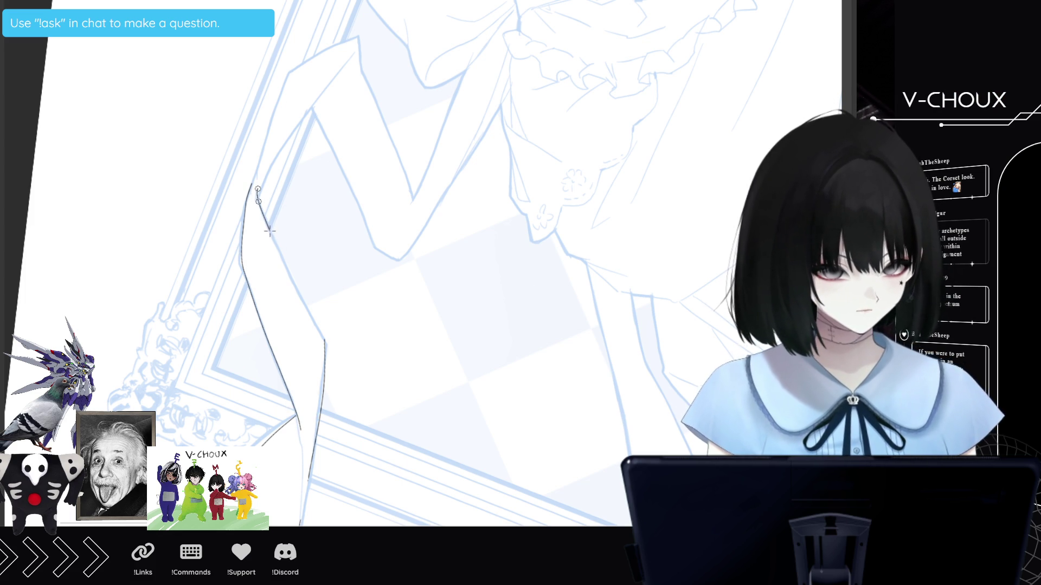
left_click(267, 222)
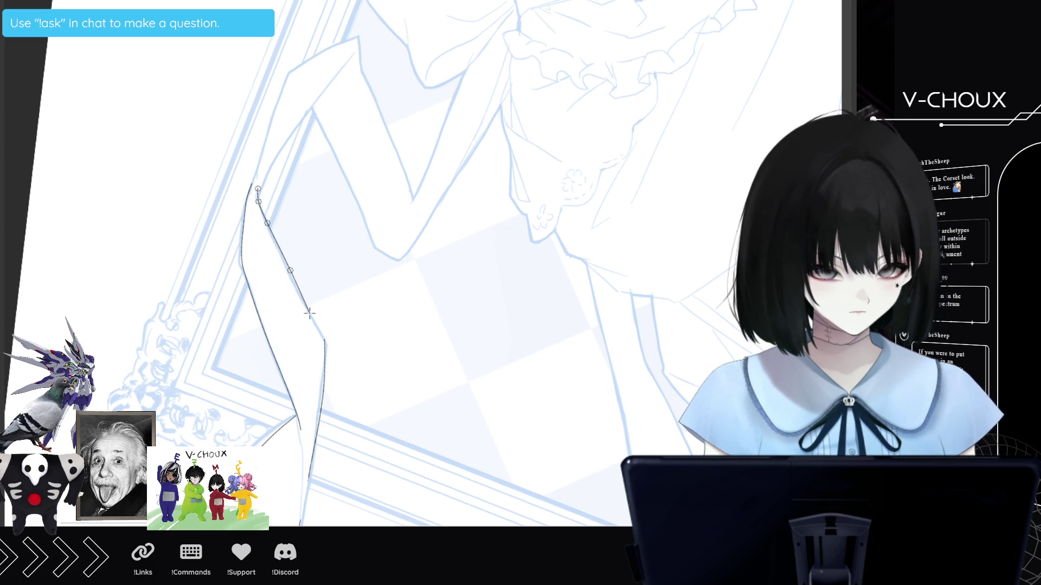
left_click(313, 316)
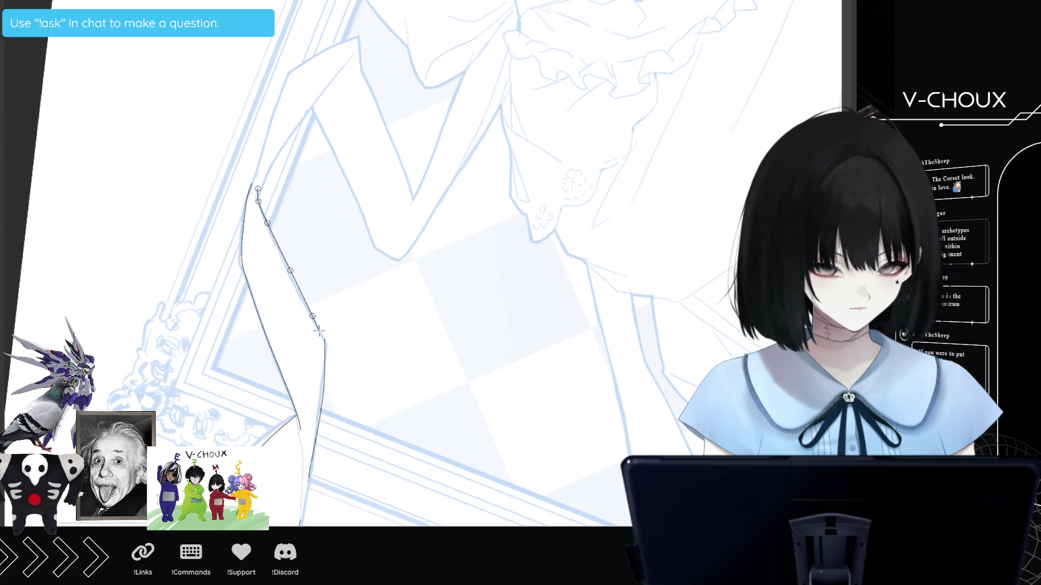
double_click(318, 329)
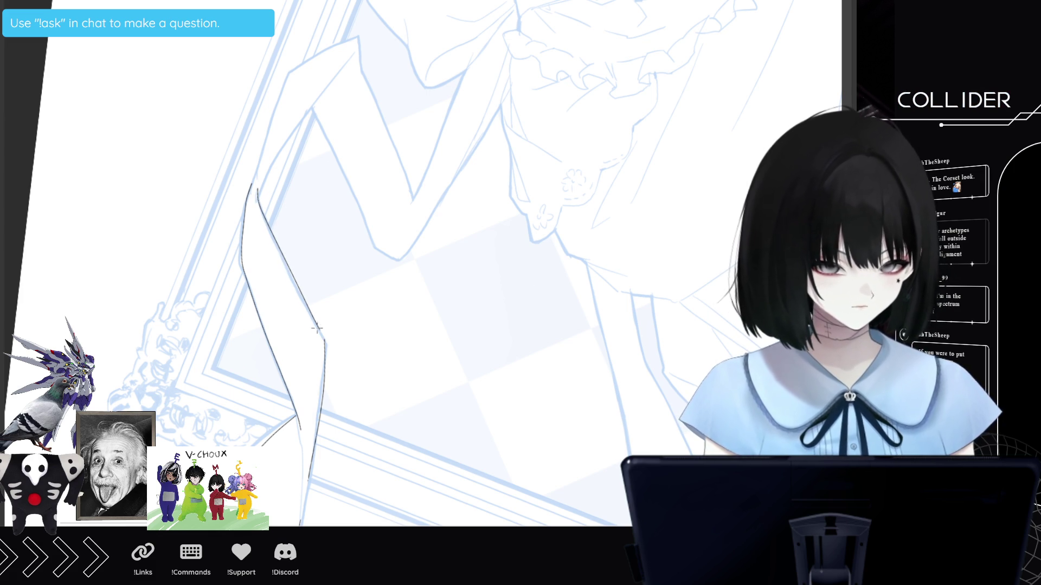
key("ctrl+@")
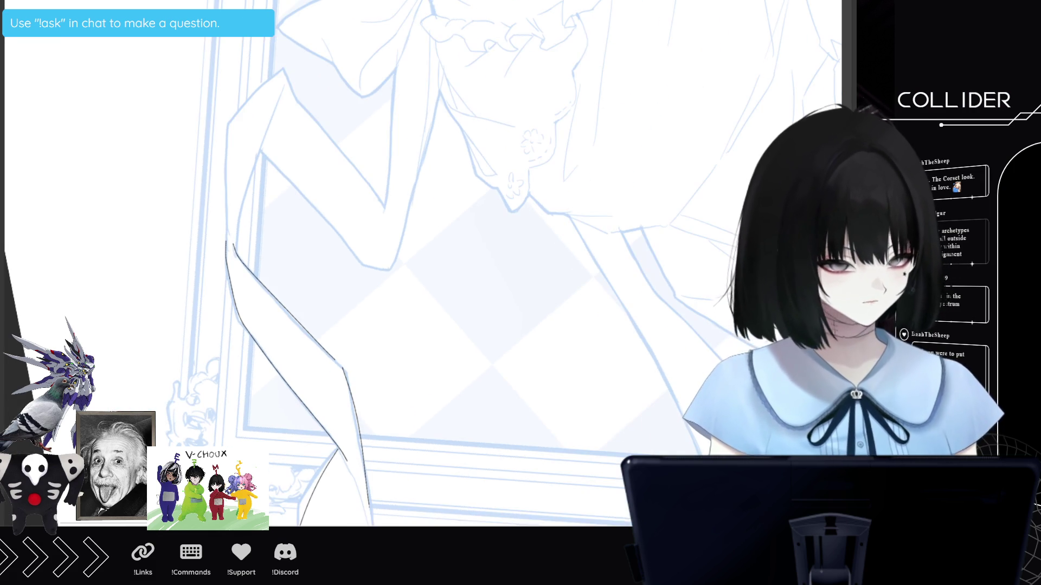
- Start a curve extending the leg's outer contour upward toward the dress
scroll(422, 263, "up", 3)
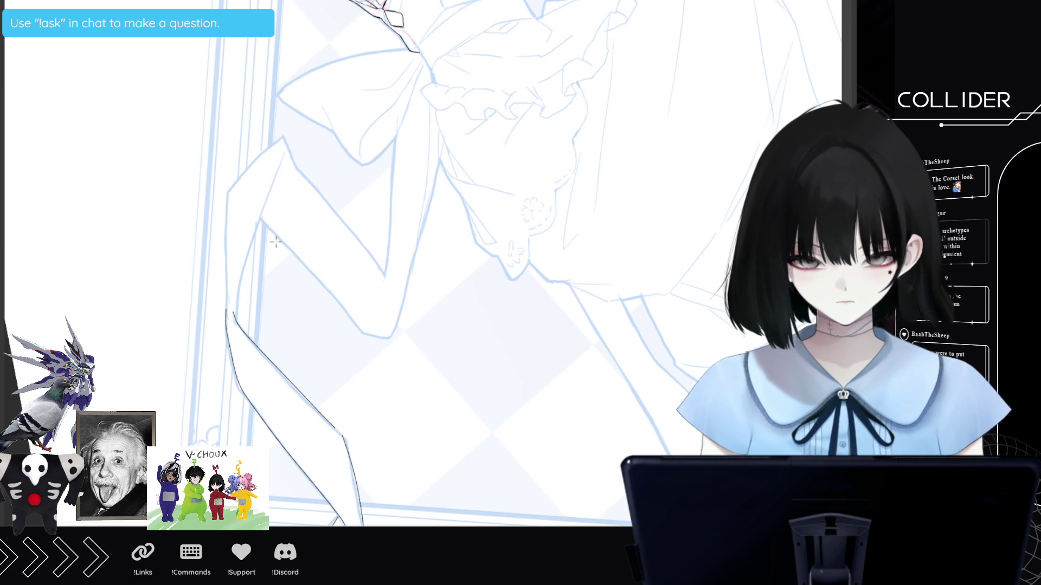
left_click(235, 289)
left_click(240, 268)
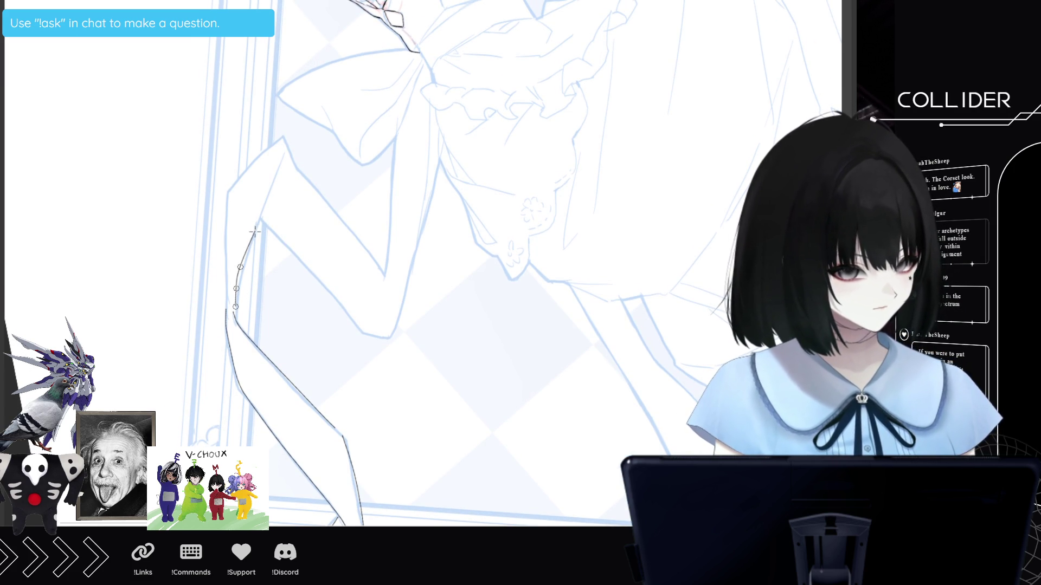